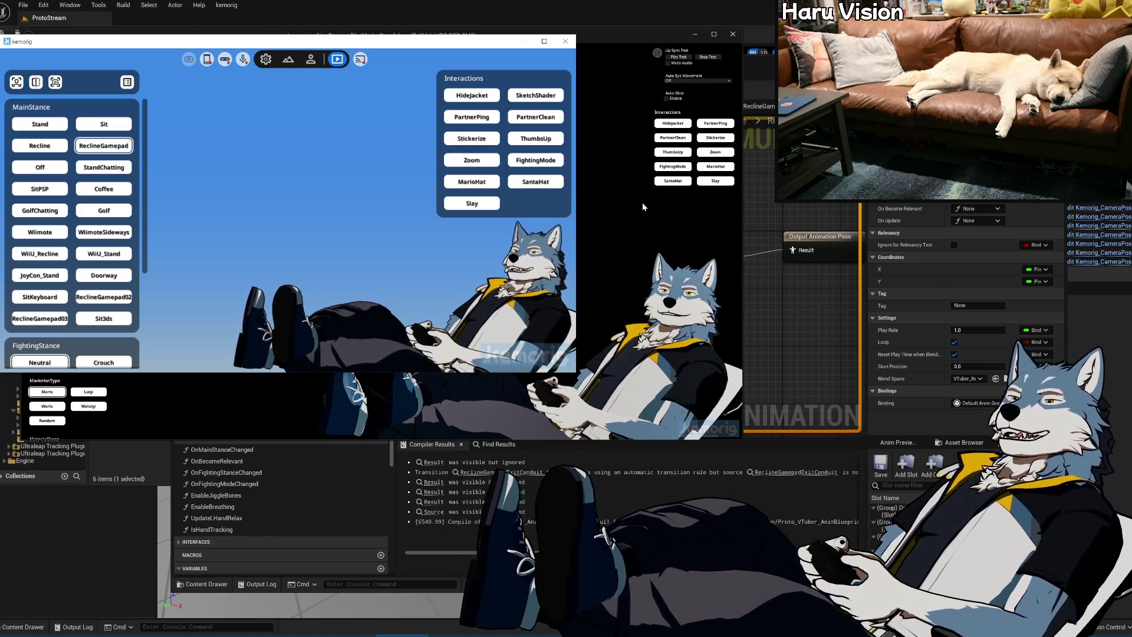
# Move and shrink the game preview window, then place the kemorig window at the lower right
pyautogui.click(618, 40)
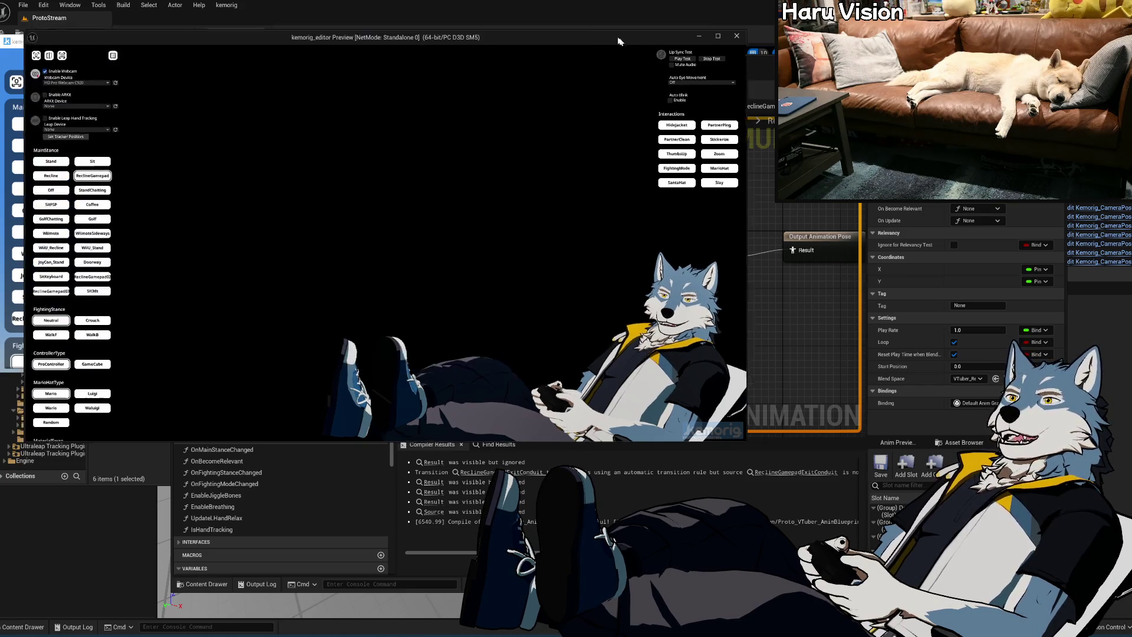
pyautogui.moveTo(618, 39); pyautogui.dragTo(884, 119)
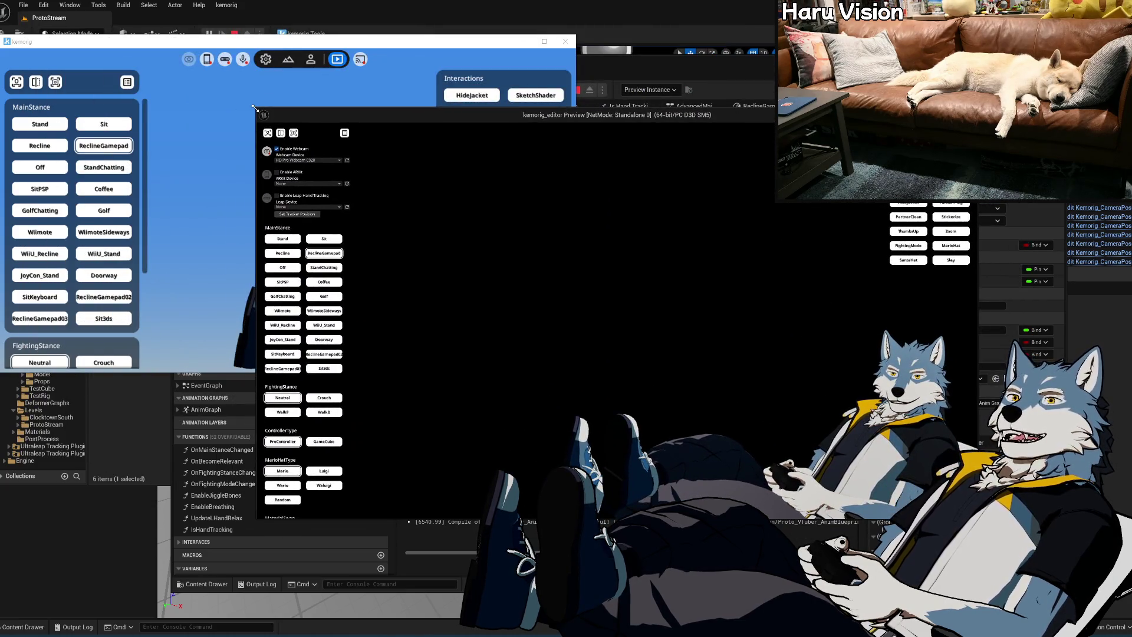
pyautogui.moveTo(255, 108)
pyautogui.mouseDown()
pyautogui.moveTo(384, 166)
pyautogui.moveTo(362, 159)
pyautogui.moveTo(354, 56)
pyautogui.moveTo(191, 51)
pyautogui.moveTo(570, 139)
pyautogui.moveTo(596, 223)
pyautogui.mouseUp()
pyautogui.moveTo(435, 56)
pyautogui.mouseDown()
pyautogui.moveTo(508, 49)
pyautogui.moveTo(596, 97)
pyautogui.moveTo(646, 107)
pyautogui.mouseUp()
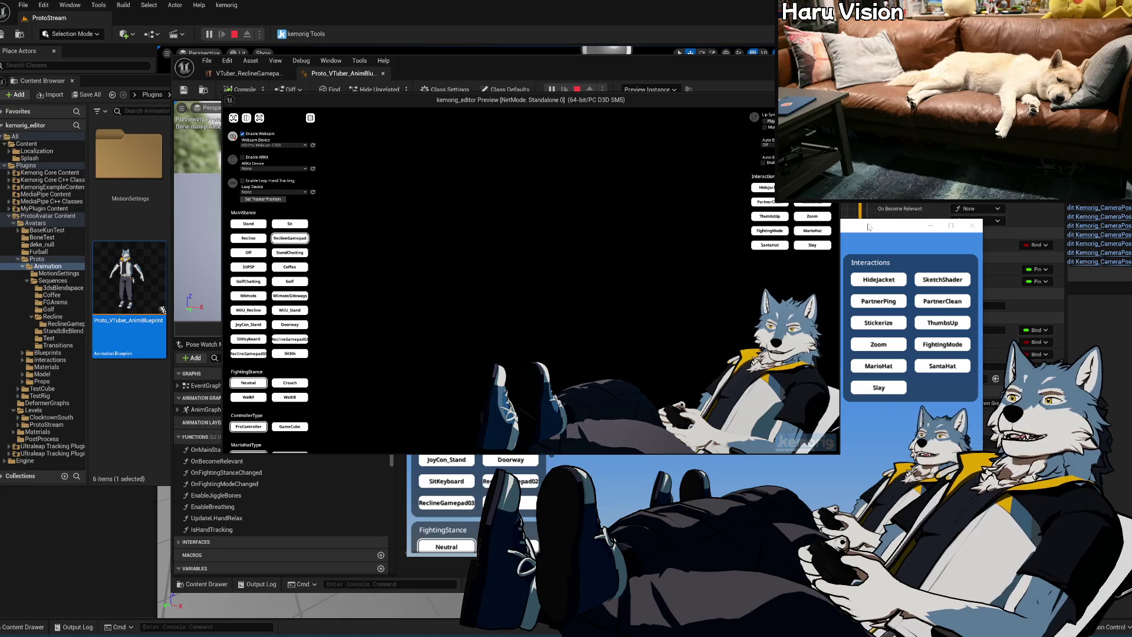
# Bring the kemorig app window forward and move it up and to the left
pyautogui.click(866, 229)
pyautogui.moveTo(866, 228); pyautogui.dragTo(775, 211)
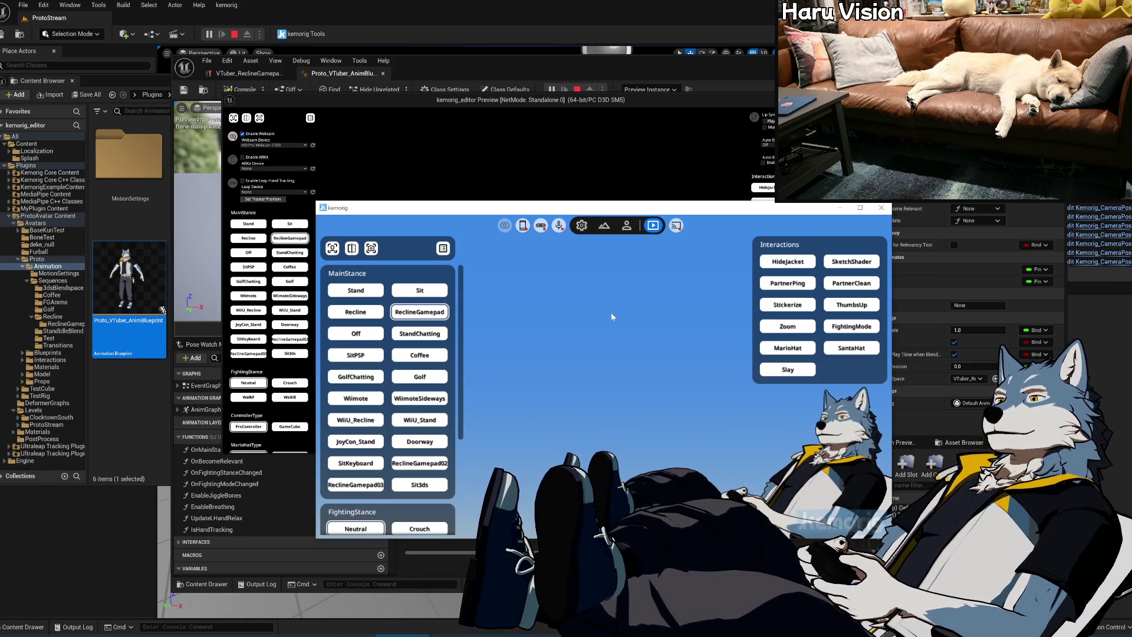
# Bring the black kemorig_editor Preview window to the front
pyautogui.click(591, 171)
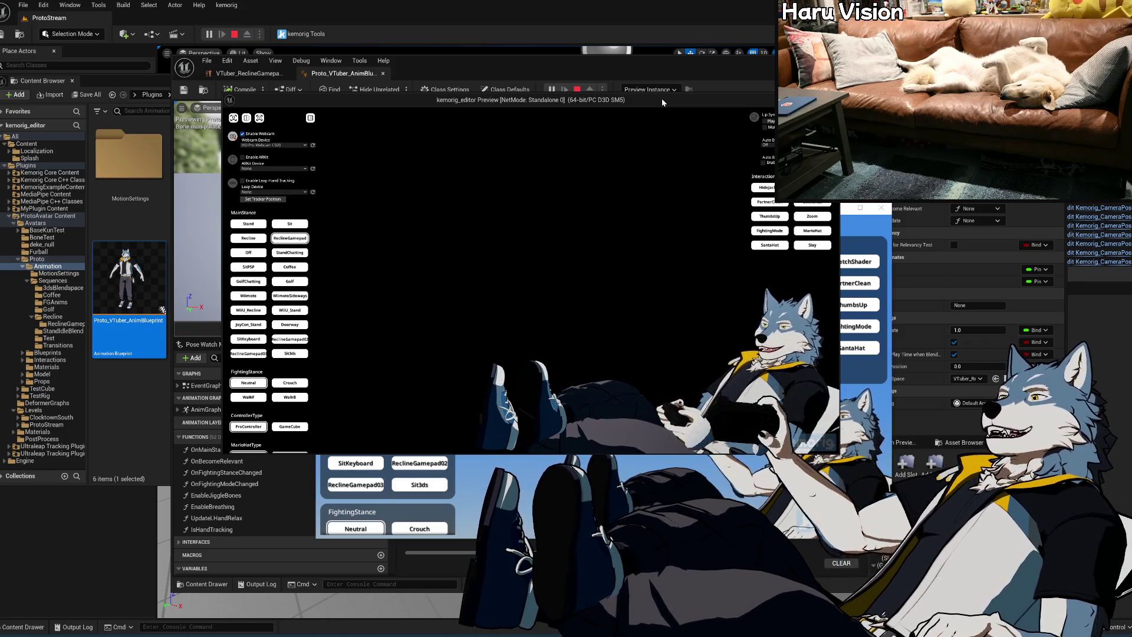
# Shift the preview window to uncover the editor tabs, then stop Play In Editor with Esc
pyautogui.moveTo(739, 101)
pyautogui.mouseDown()
pyautogui.moveTo(739, 118)
pyautogui.moveTo(710, 107)
pyautogui.mouseUp()
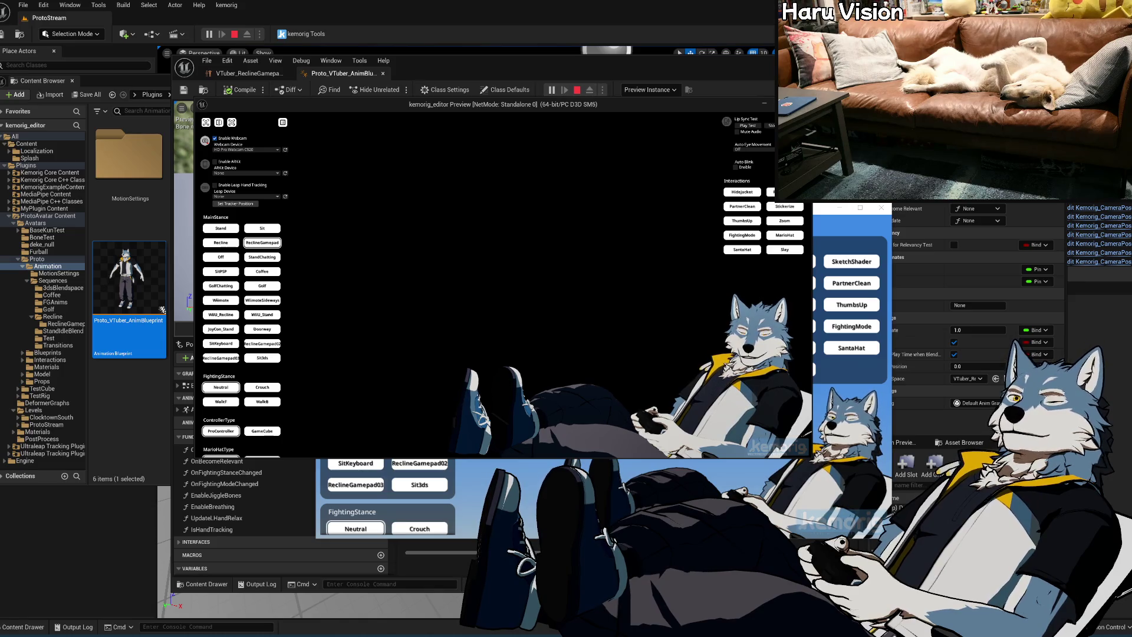
pyautogui.moveTo(653, 106)
pyautogui.mouseDown()
pyautogui.moveTo(651, 144)
pyautogui.moveTo(639, 114)
pyautogui.mouseUp()
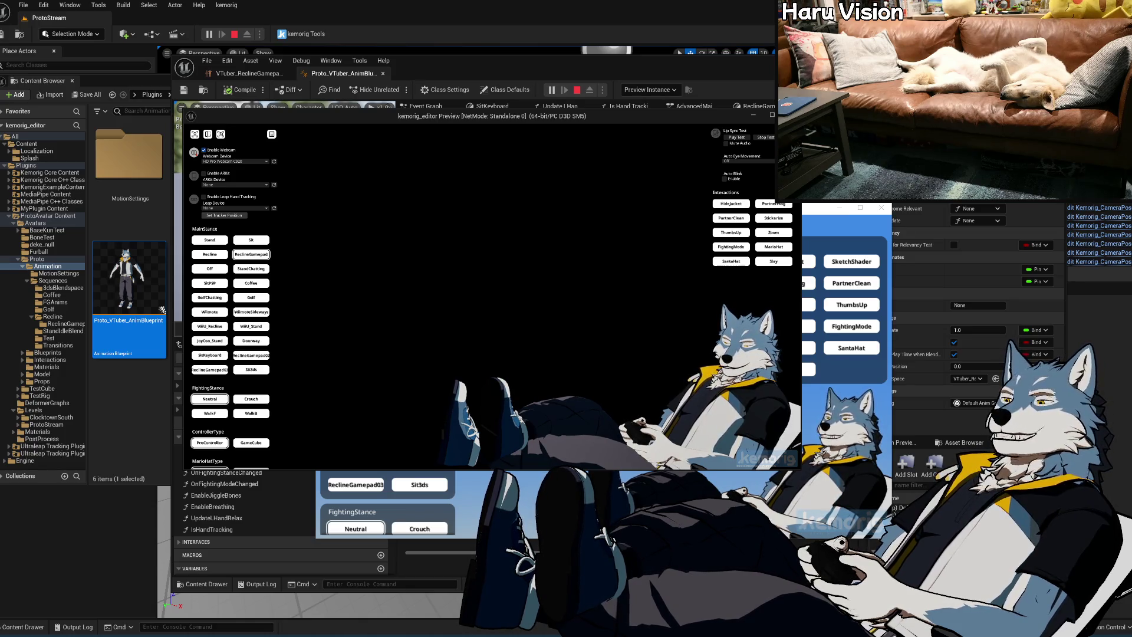
pyautogui.press('Escape')
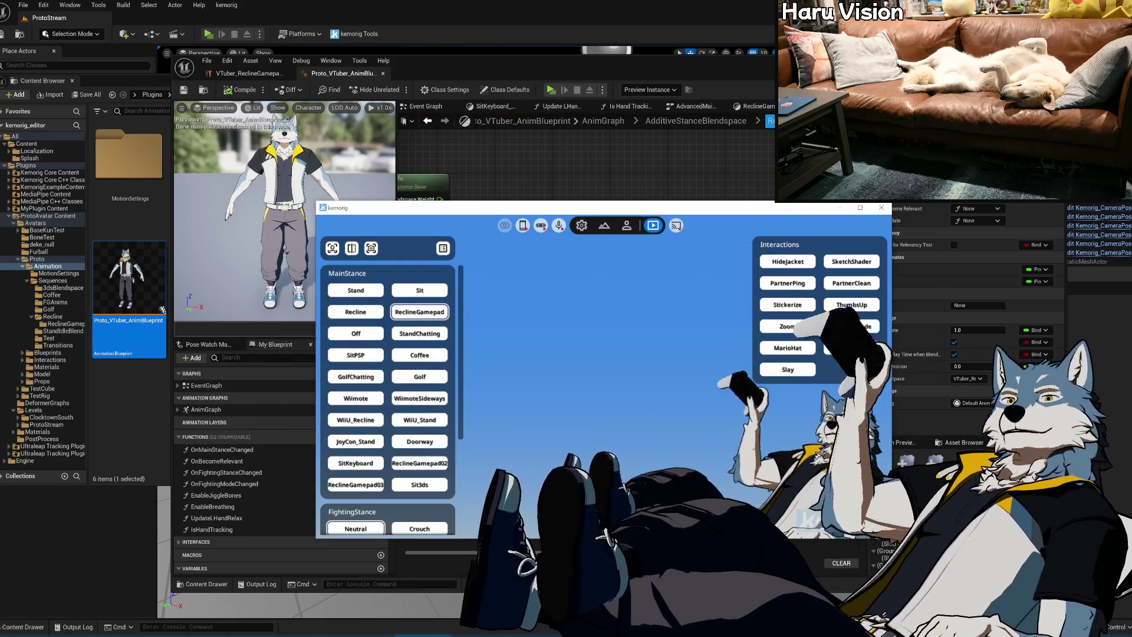
# Zoom out and pan the AnimGraph to frame the AdditiveStanceBlendspace rotation nodes
pyautogui.click(649, 160)
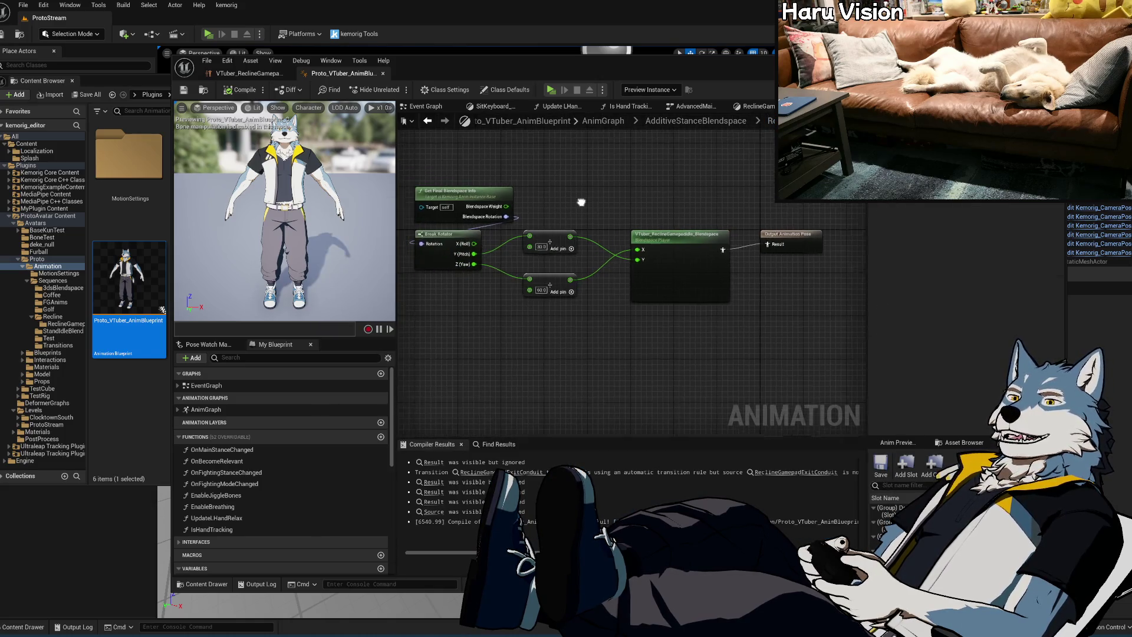
pyautogui.scroll(-2, 590, 218)
pyautogui.moveTo(578, 220); pyautogui.dragTo(592, 208)
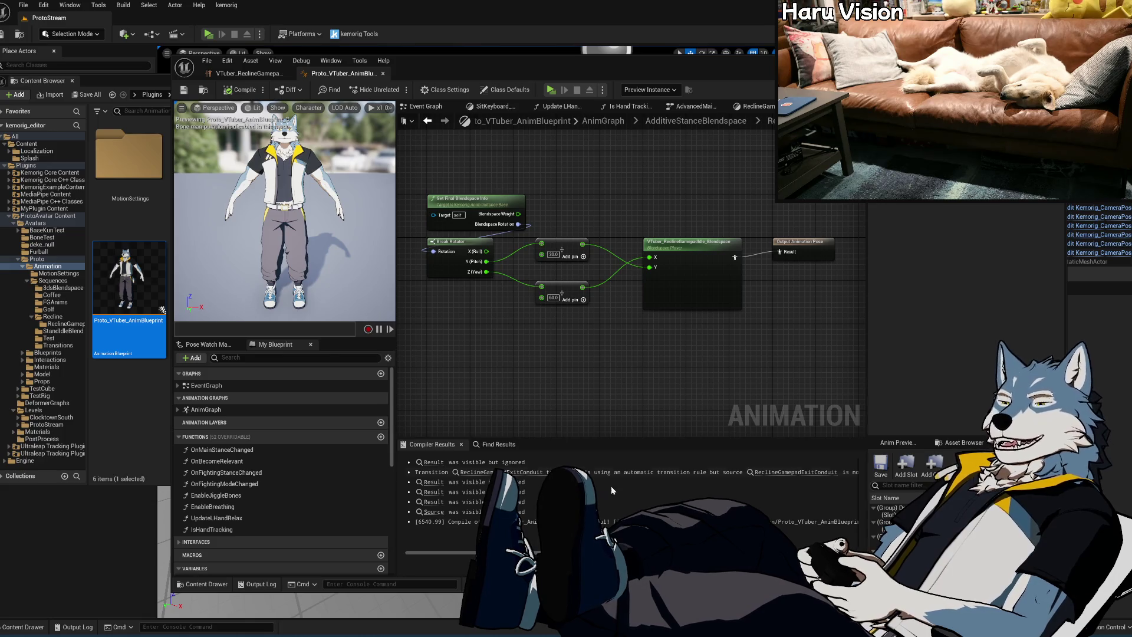
# In Blender, scrub the reclining gamepad action through frames 10, 1 and 7
pyautogui.hotkey('alt', 'Tab')
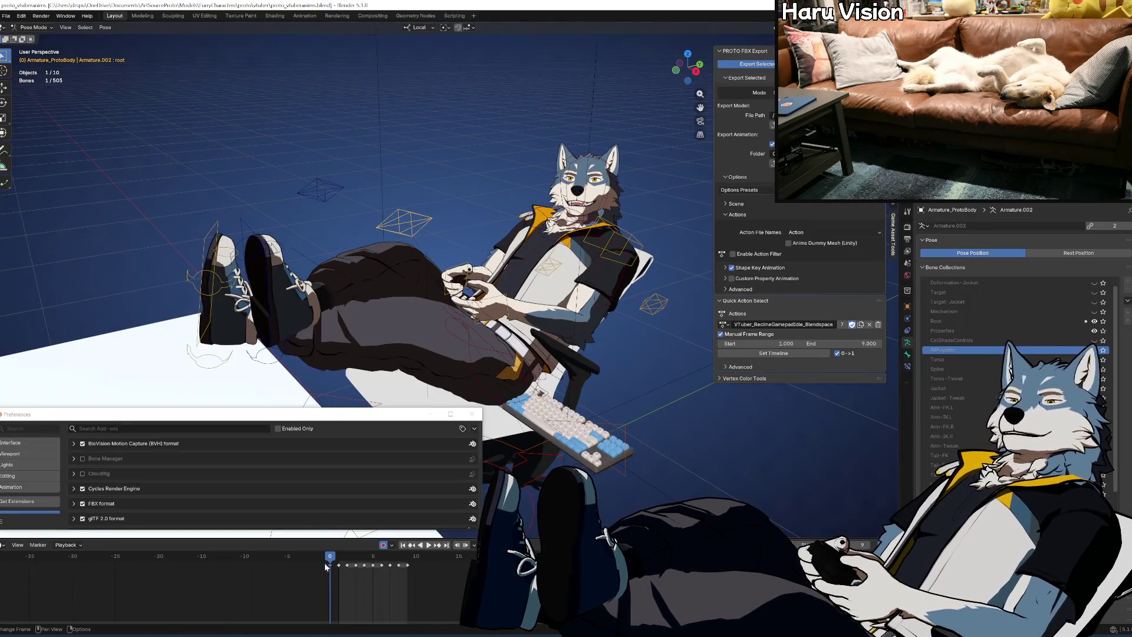
pyautogui.moveTo(341, 561)
pyautogui.mouseDown()
pyautogui.moveTo(417, 567)
pyautogui.moveTo(327, 571)
pyautogui.moveTo(400, 576)
pyautogui.mouseUp()
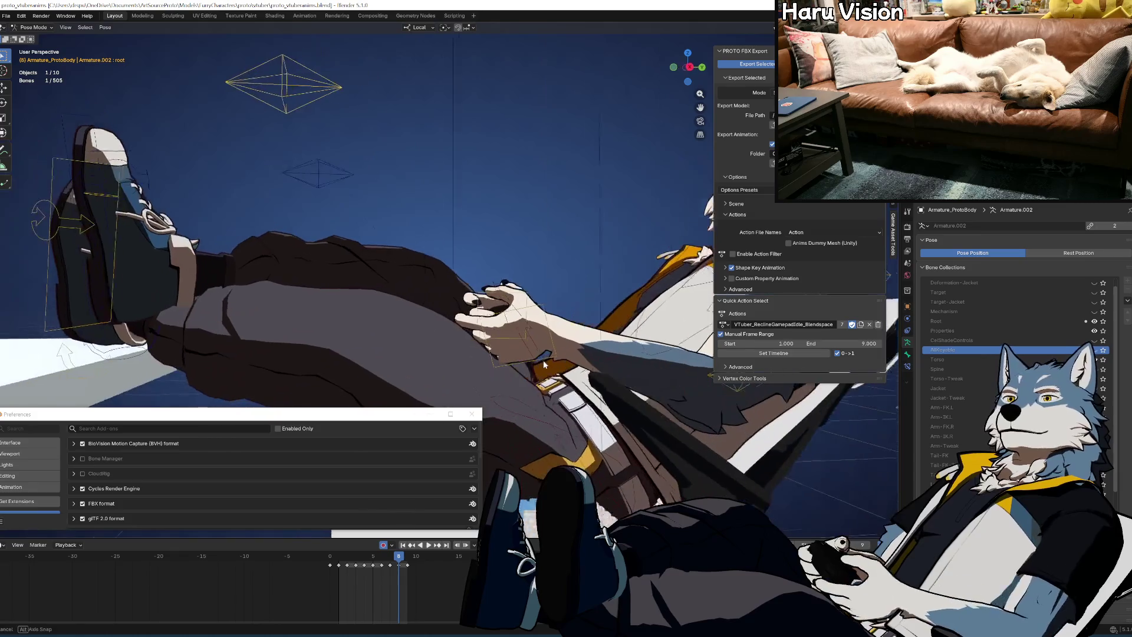
pyautogui.hotkey('shift', 'Left')
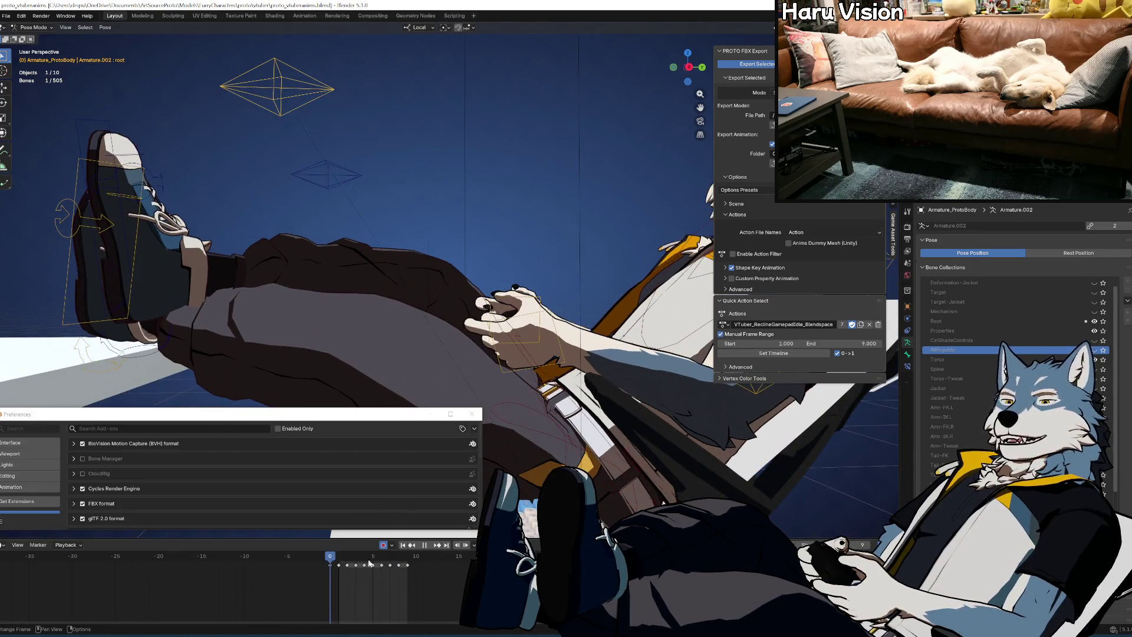
pyautogui.moveTo(398, 563); pyautogui.dragTo(408, 559)
# Play and stop the action twice, then orbit to the hands and select the right forearm IK control
pyautogui.press('space')
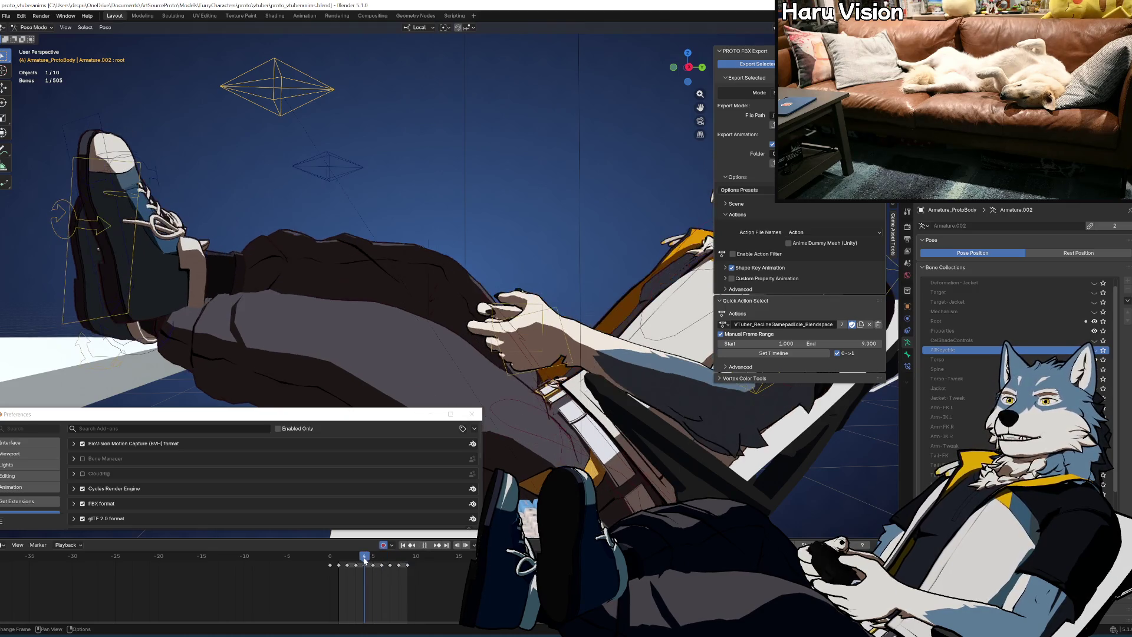
pyautogui.press('space')
pyautogui.moveTo(356, 560); pyautogui.dragTo(407, 562)
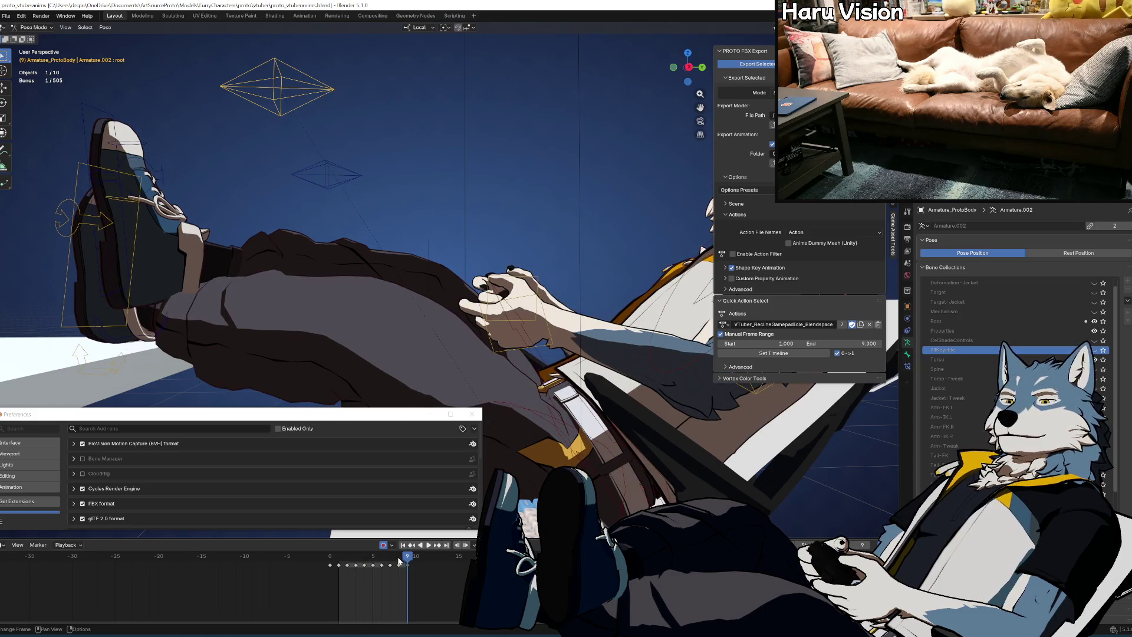
pyautogui.press('space')
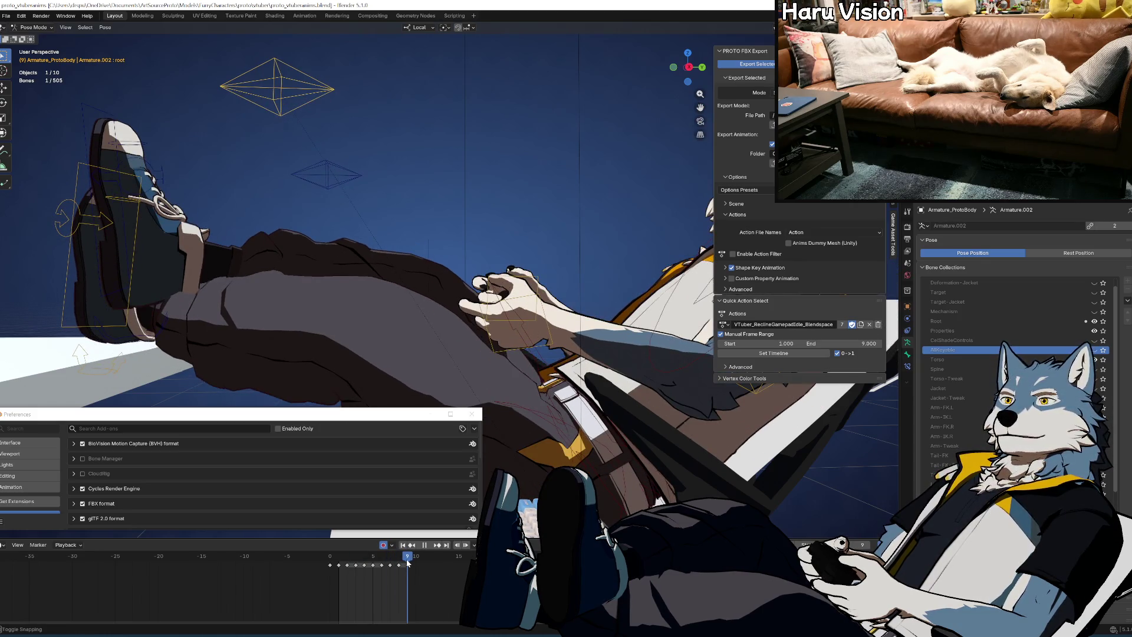
pyautogui.press('space')
pyautogui.moveTo(448, 295); pyautogui.dragTo(509, 253)
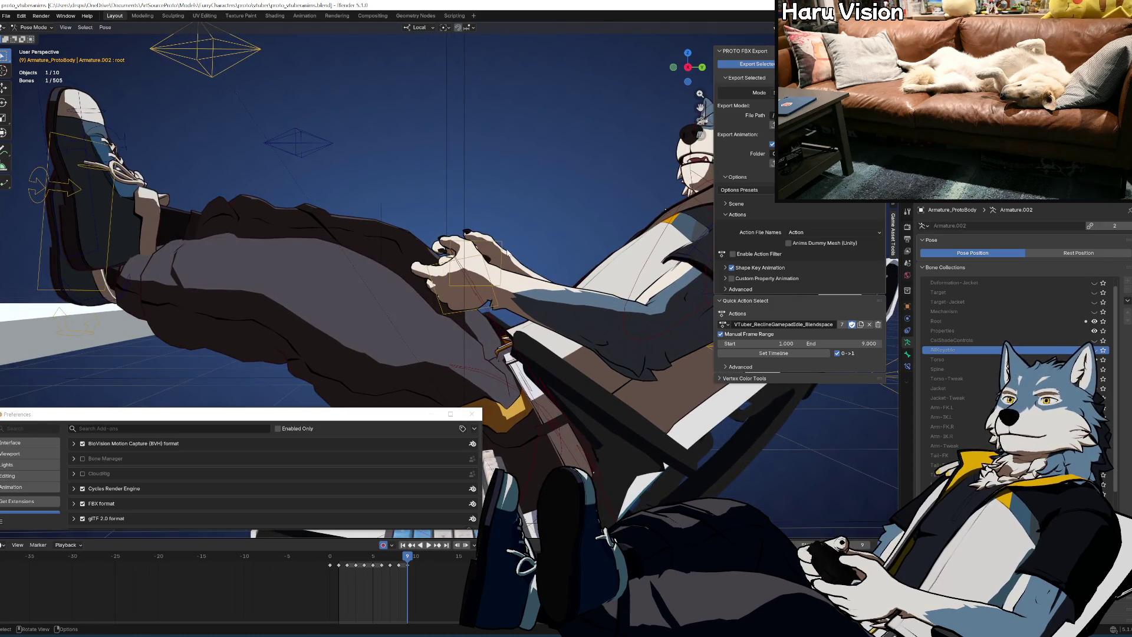
pyautogui.click(487, 283)
# Move both forearm IK hand controls to a new gamepad grip and step back to frame 8
pyautogui.keyDown('shift'); pyautogui.click(491, 282); pyautogui.keyUp('shift')
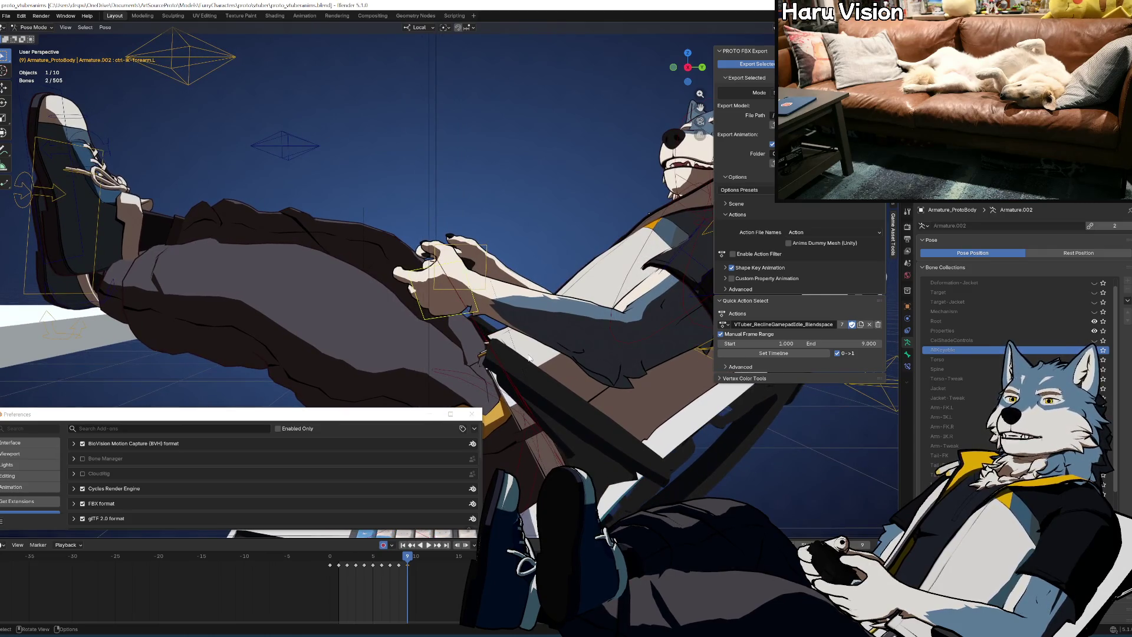
pyautogui.press('g')
pyautogui.click(558, 324)
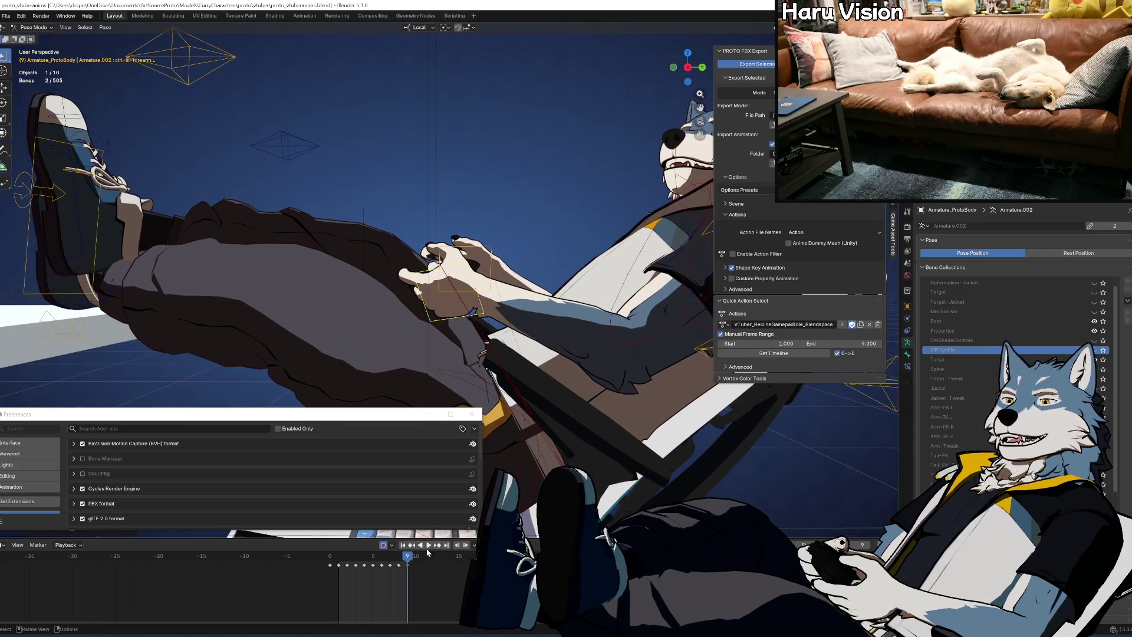
pyautogui.press('Left')
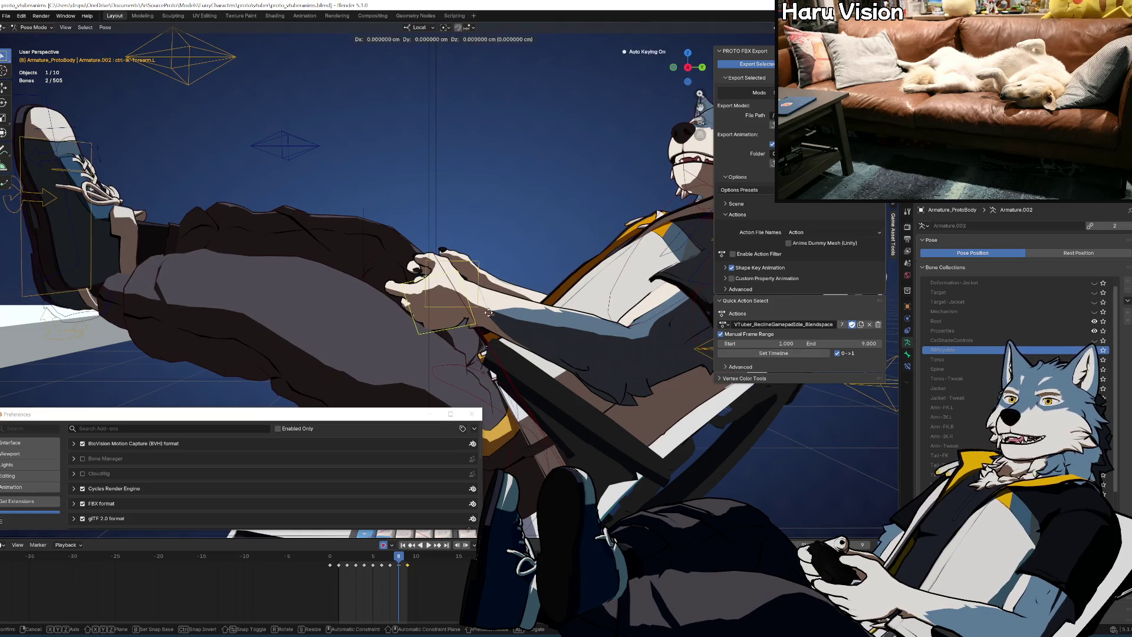
pyautogui.press('g')
pyautogui.click(489, 321)
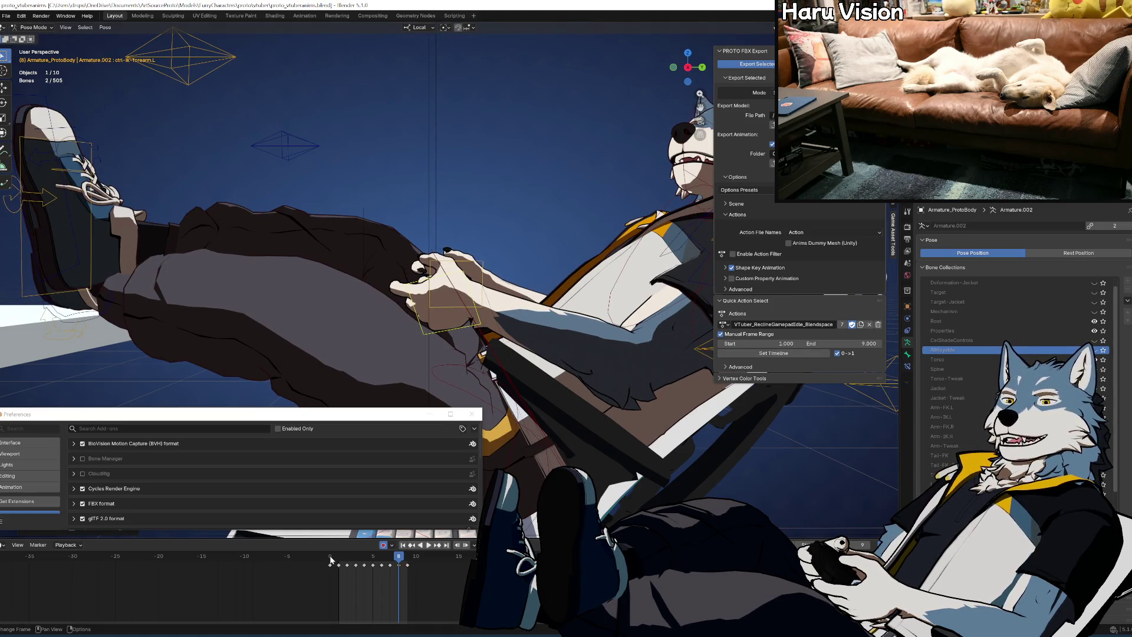
# Flip back and forth with undo/redo at frames 8 and 9 to compare the hand poses
pyautogui.hotkey('ctrl', 'z')
pyautogui.hotkey('ctrl', 'shift', 'z')
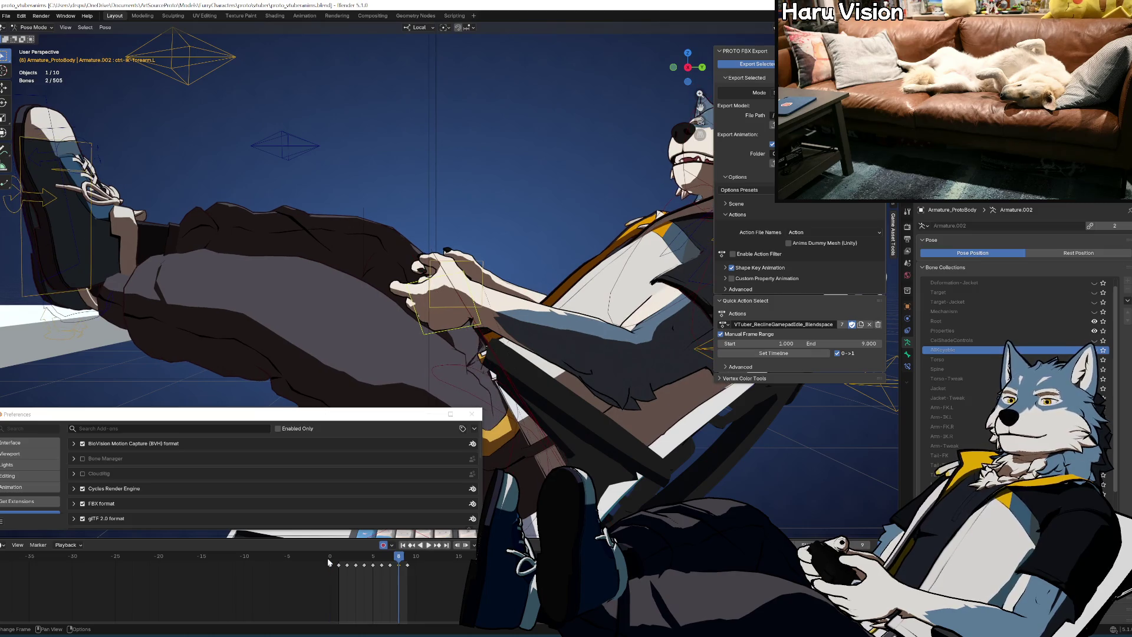
pyautogui.hotkey('ctrl', 'z')
pyautogui.hotkey('ctrl', 'shift', 'z')
pyautogui.press('Right')
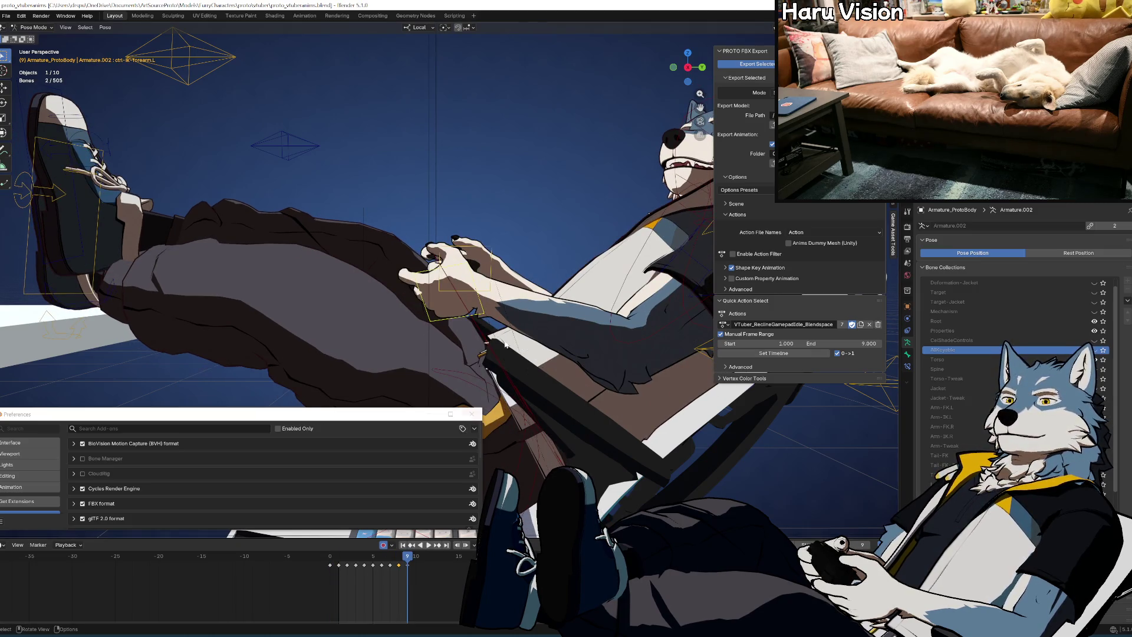
pyautogui.hotkey('ctrl', 'z')
pyautogui.hotkey('ctrl', 'shift', 'z')
pyautogui.click(329, 565)
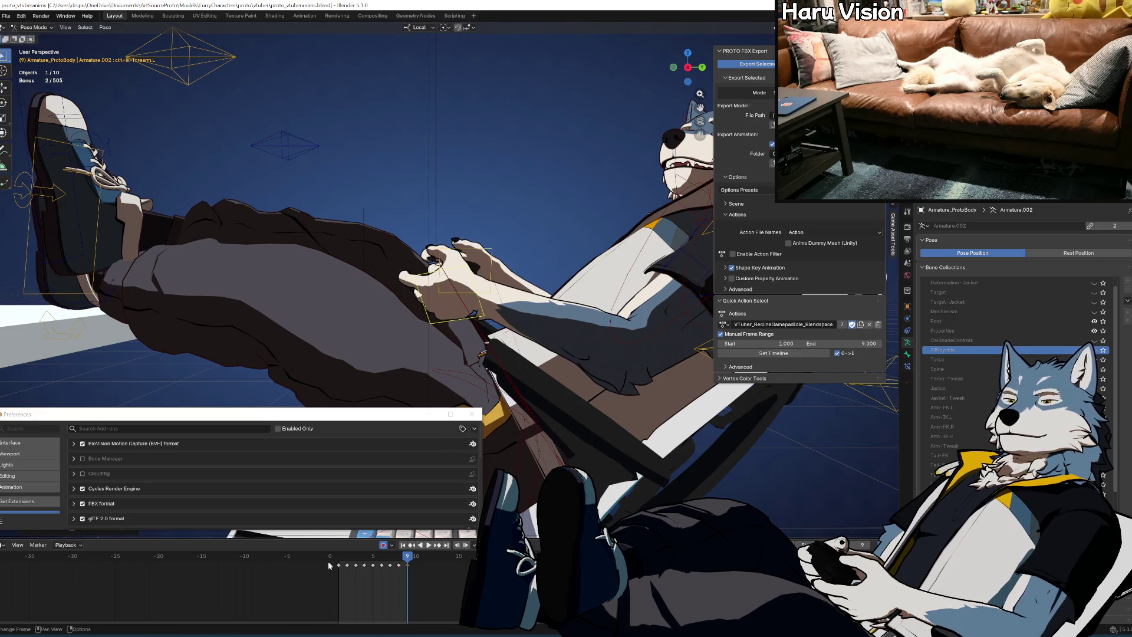
pyautogui.hotkey('ctrl', 'z')
pyautogui.hotkey('ctrl', 'shift', 'z')
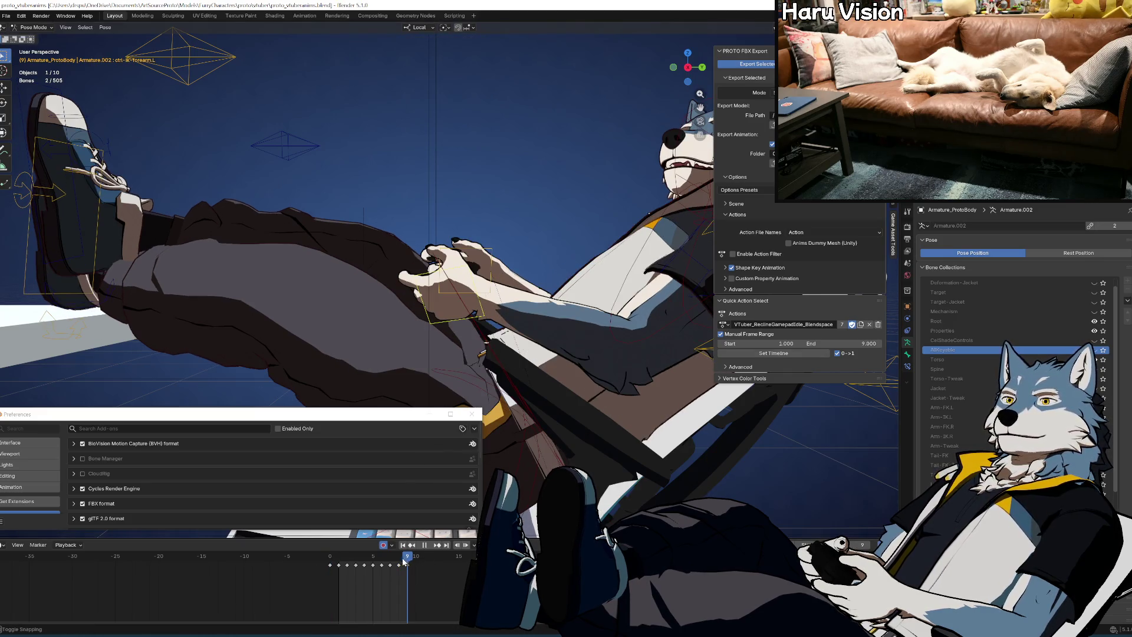
# Readjust the hand control position at frame 8 and again at frame 0
pyautogui.press('Left')
pyautogui.press('g')
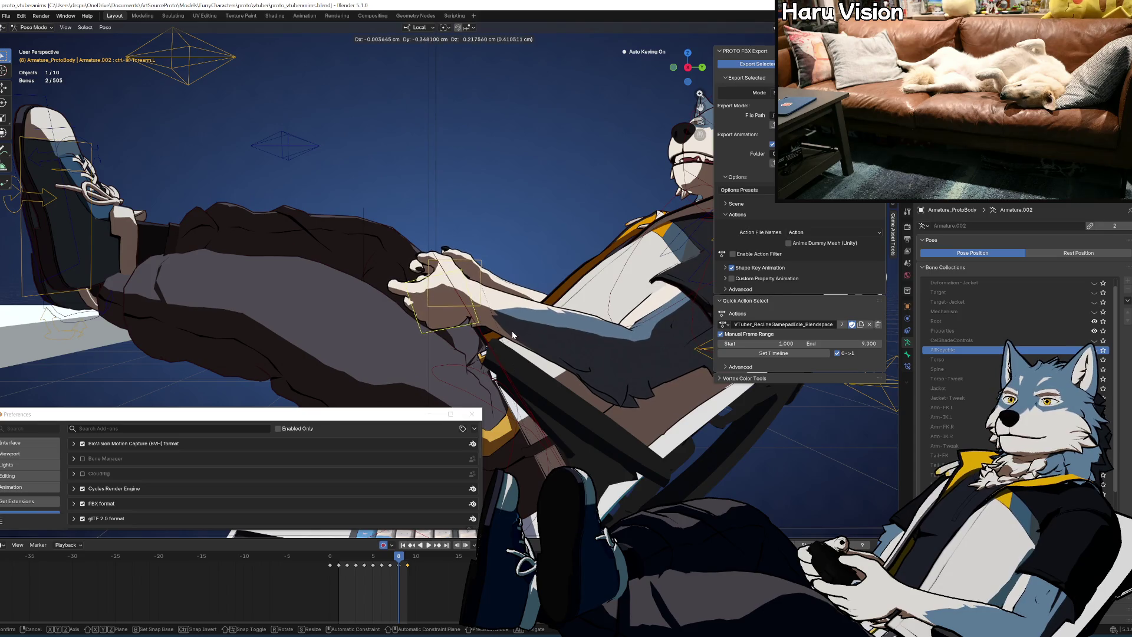
pyautogui.click(512, 335)
pyautogui.click(331, 560)
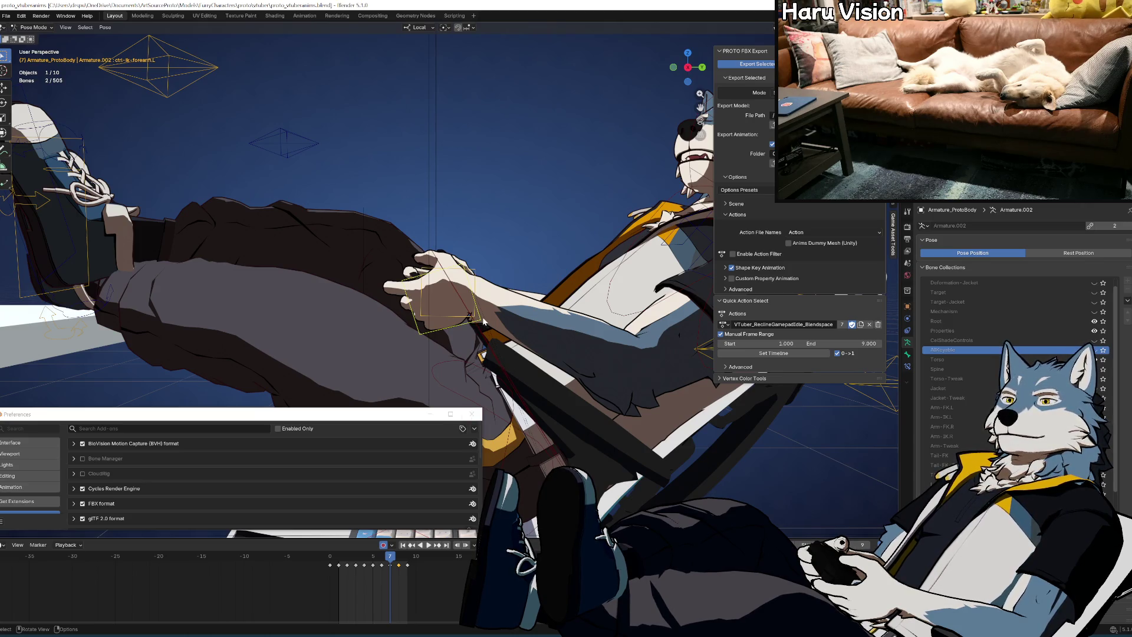
pyautogui.press('g')
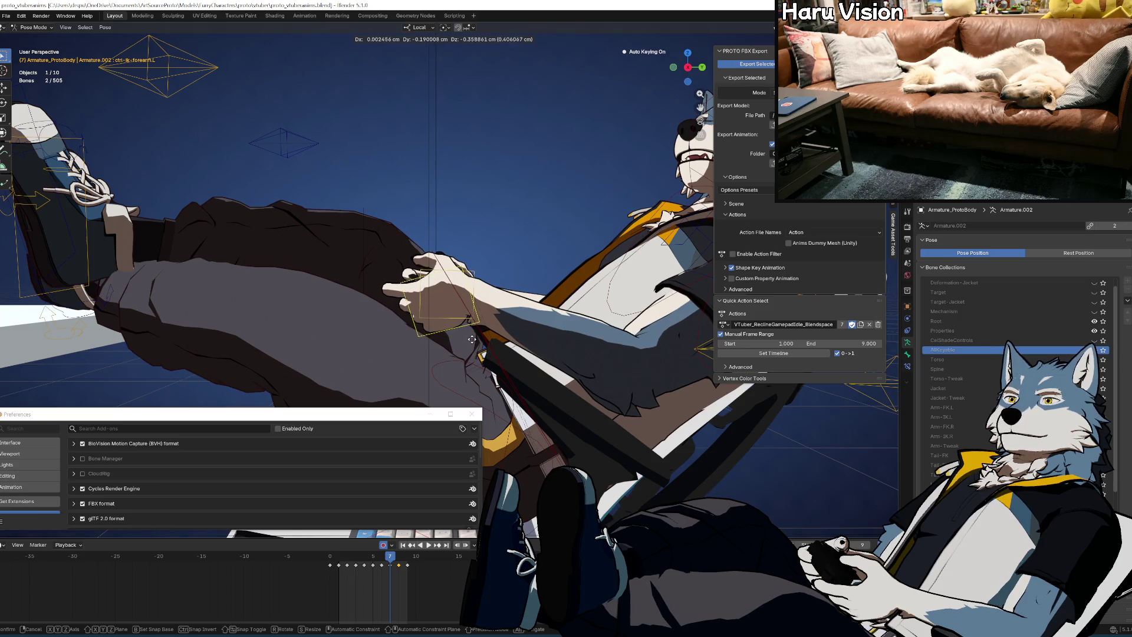
pyautogui.click(471, 343)
# Play through the action to frame 9, then compare the poses at frames 0 and 2
pyautogui.press('space')
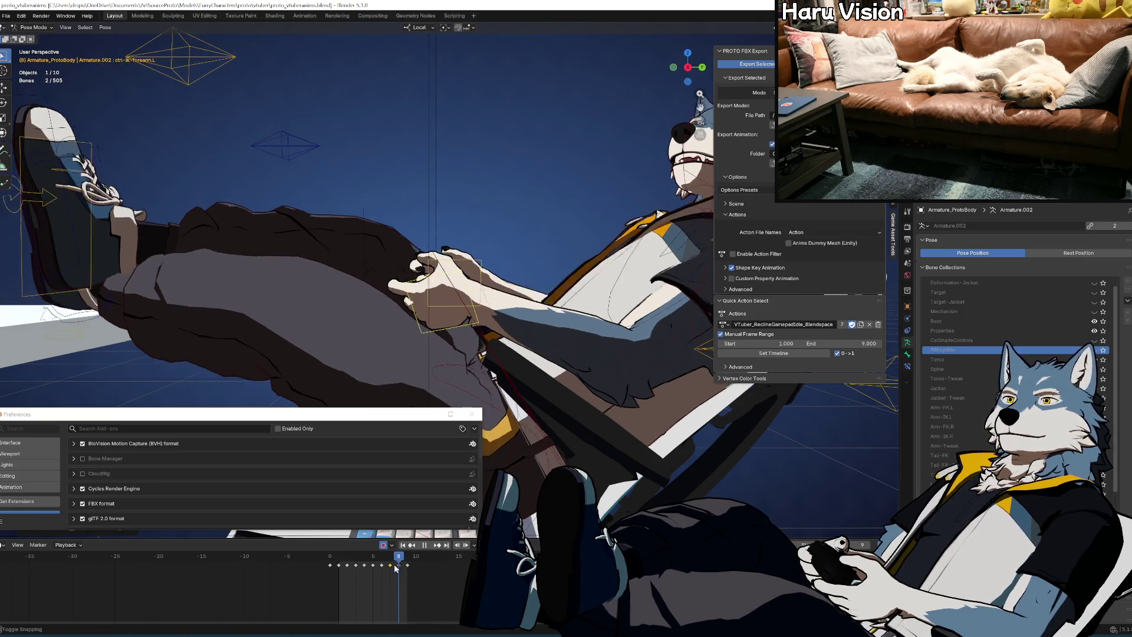
pyautogui.moveTo(374, 568)
pyautogui.mouseDown()
pyautogui.moveTo(410, 574)
pyautogui.moveTo(329, 572)
pyautogui.moveTo(363, 572)
pyautogui.moveTo(347, 580)
pyautogui.mouseUp()
pyautogui.moveTo(552, 369)
pyautogui.mouseDown()
pyautogui.moveTo(541, 339)
pyautogui.moveTo(551, 340)
pyautogui.mouseUp()
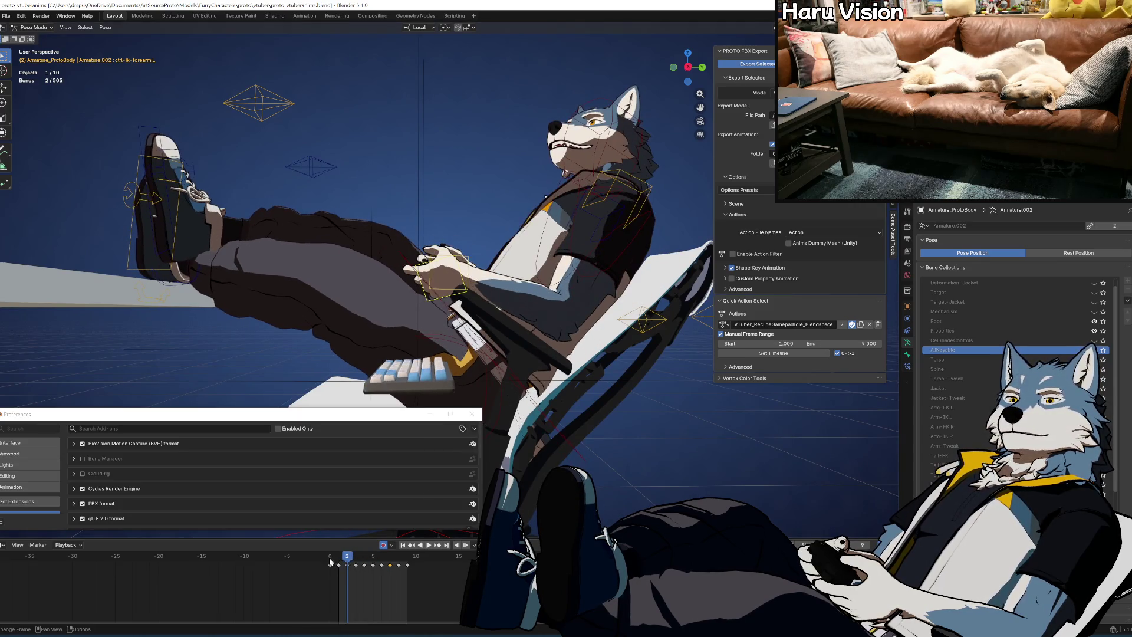
pyautogui.press('Escape')
pyautogui.click(347, 562)
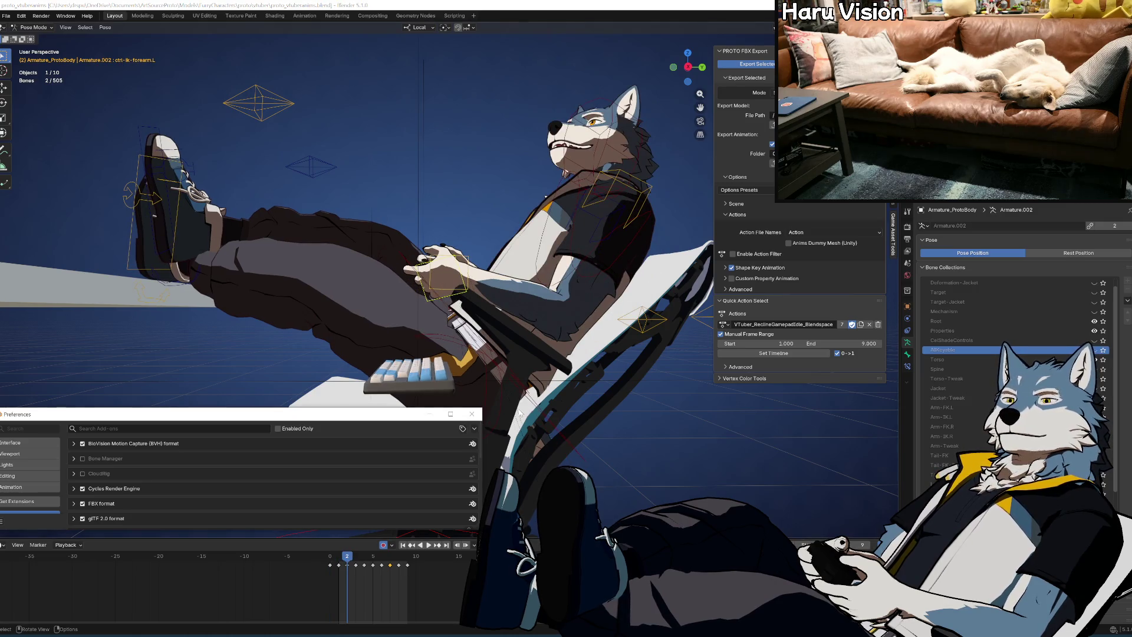
pyautogui.click(329, 561)
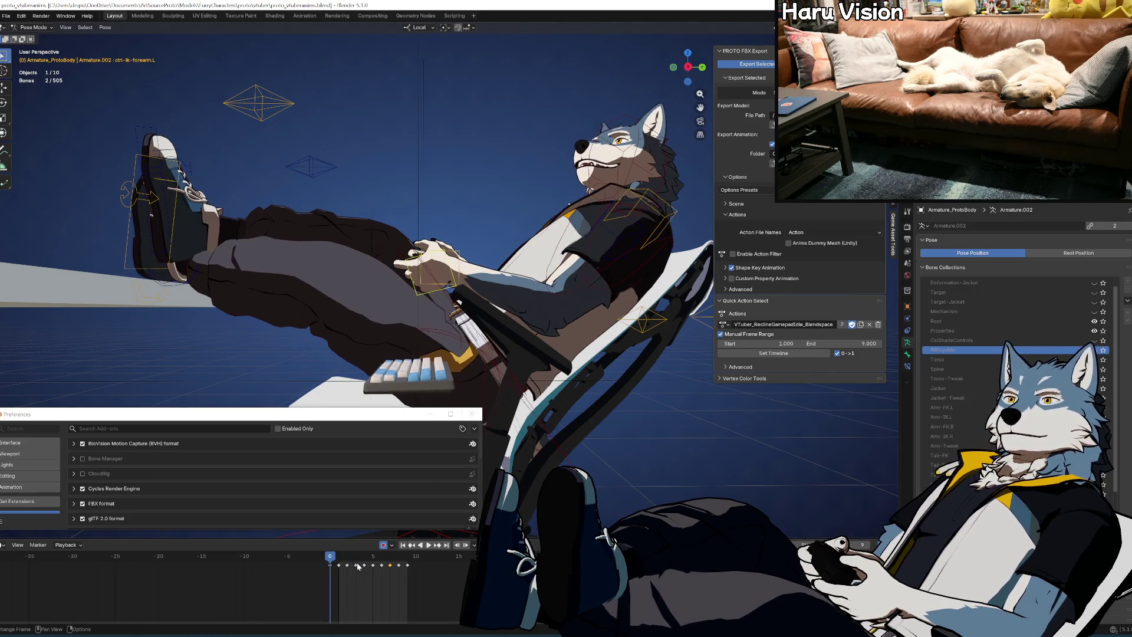
pyautogui.click(347, 559)
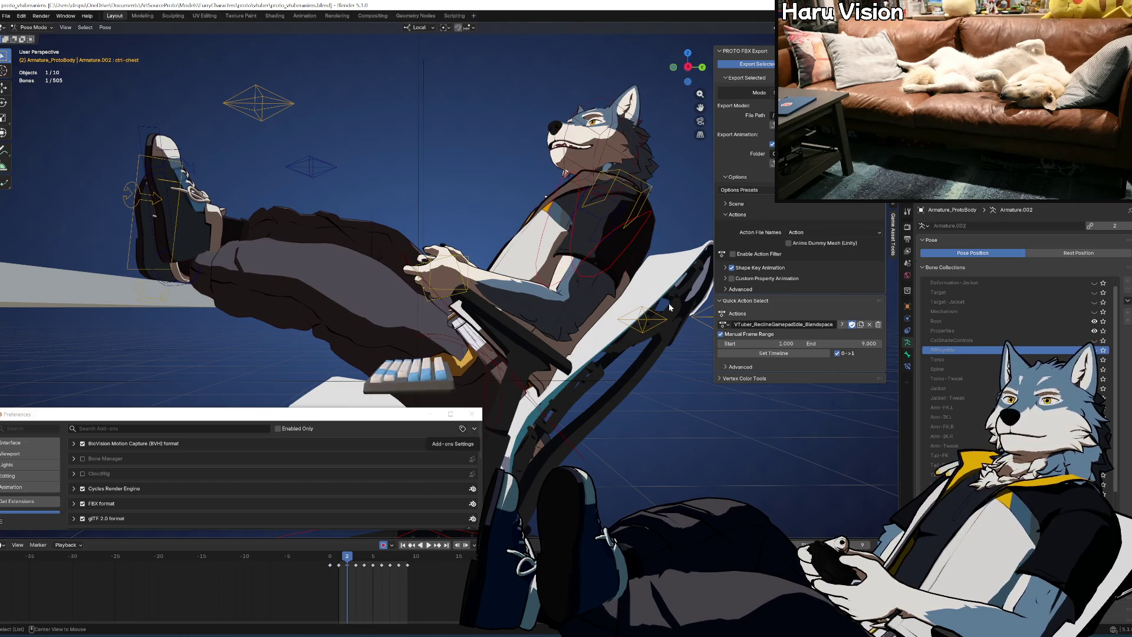
# In Right Orthographic view, tilt the chest control further back on local X and play it back
pyautogui.press('ctrl+KP_1')
pyautogui.moveTo(649, 312)
pyautogui.mouseDown()
pyautogui.moveTo(527, 332)
pyautogui.moveTo(628, 307)
pyautogui.mouseUp()
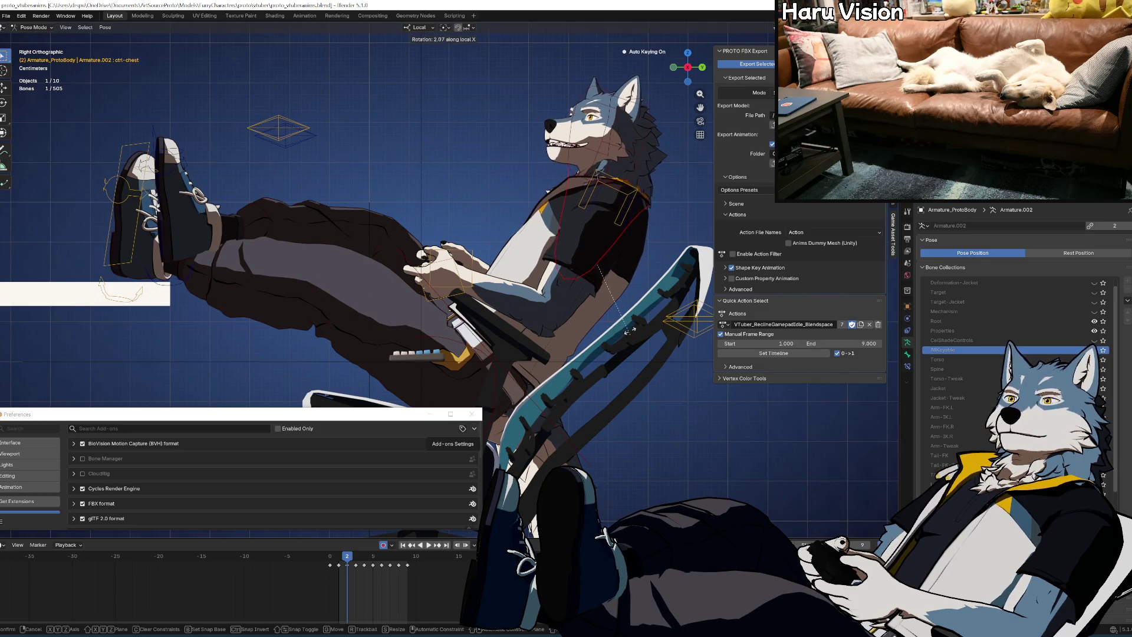
pyautogui.press('r')
pyautogui.press('x')
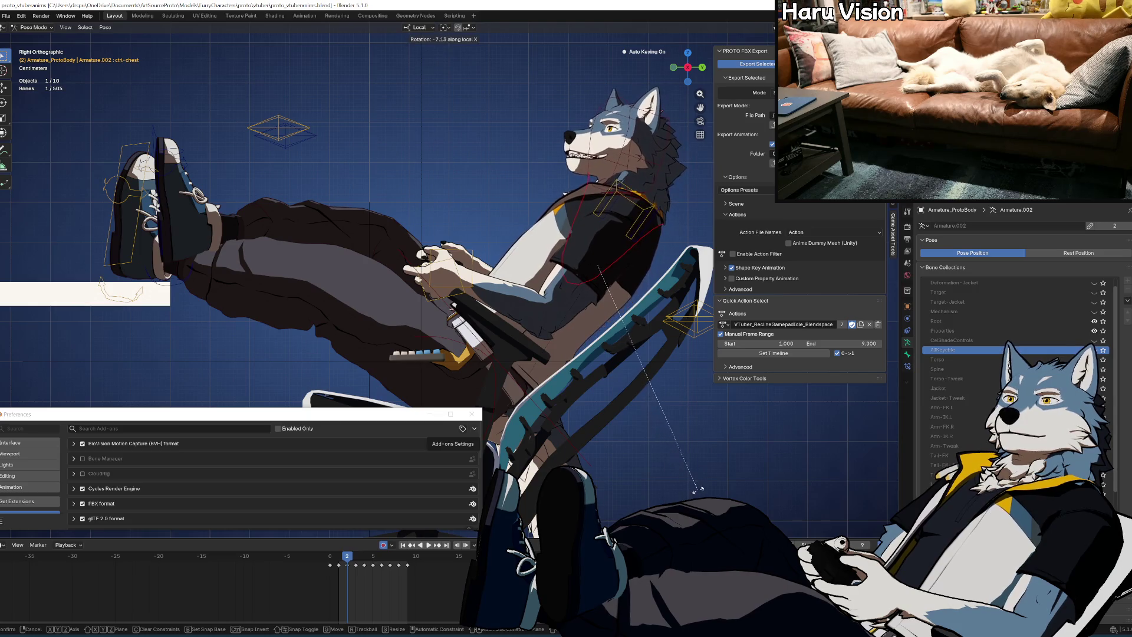
pyautogui.click(702, 478)
pyautogui.click(330, 559)
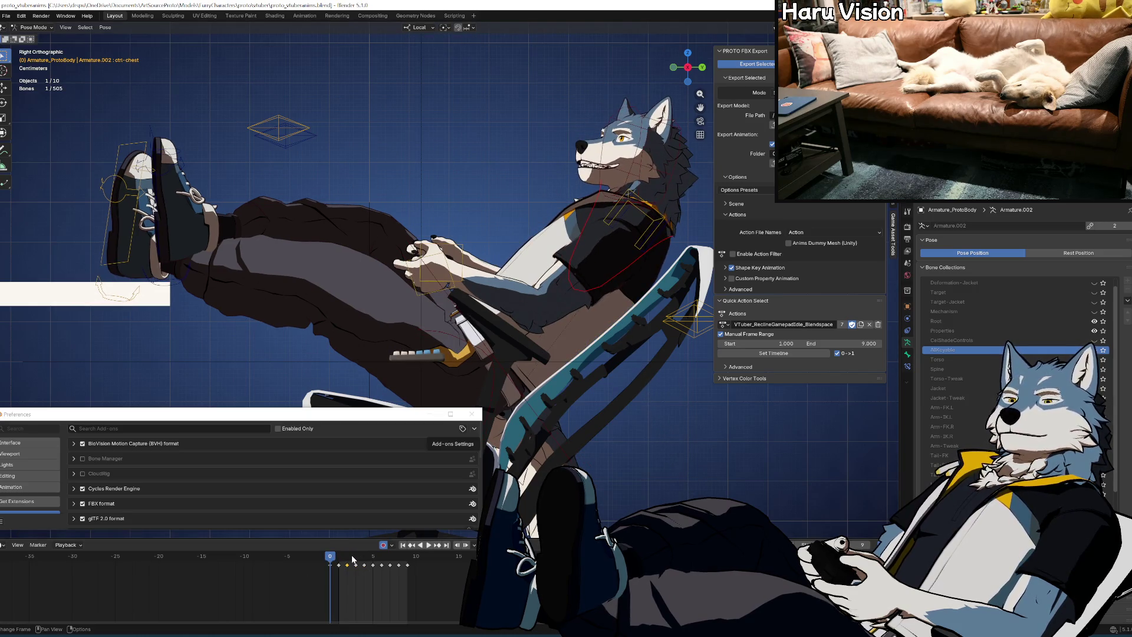
pyautogui.press('space')
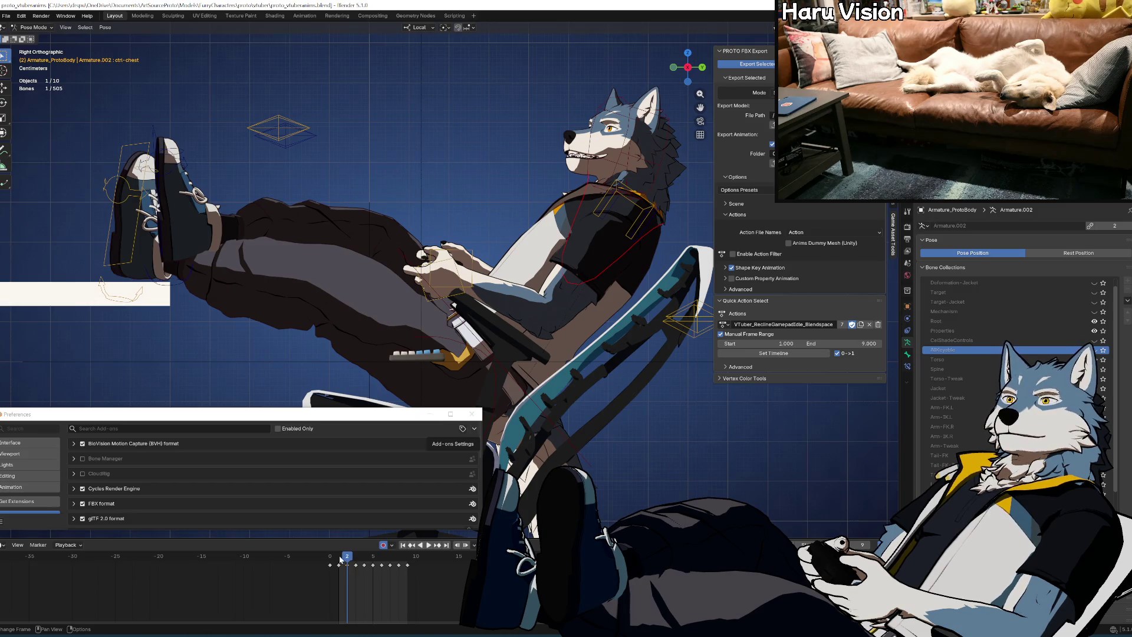
# Add further local-X chest tilts at frames 2 and 3, then play back to review
pyautogui.press('r')
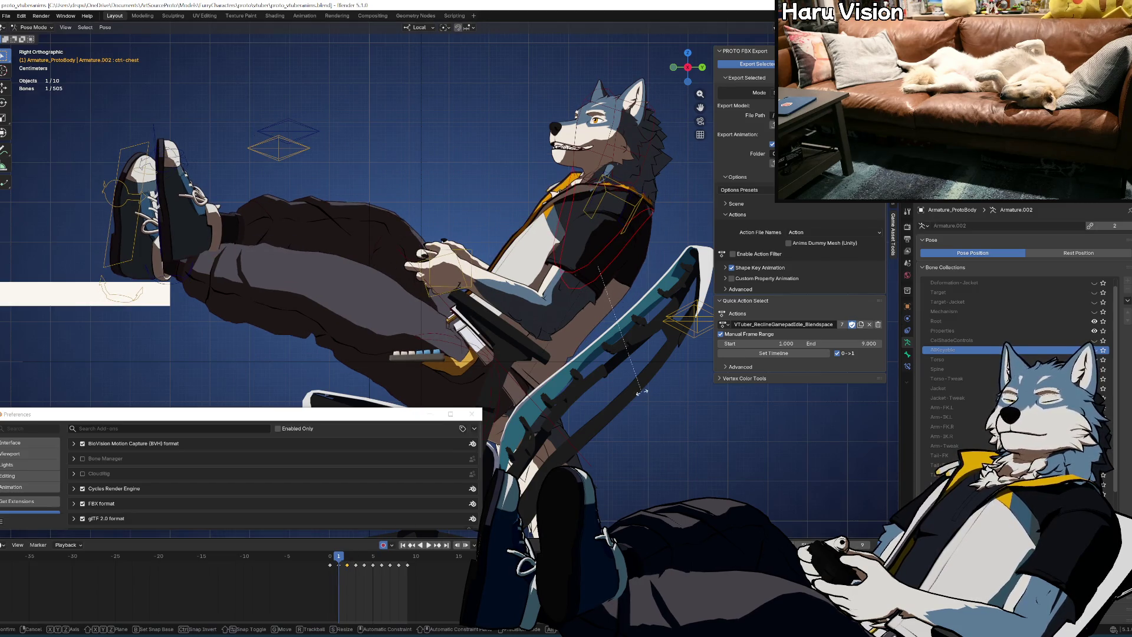
pyautogui.press('x')
pyautogui.click(641, 421)
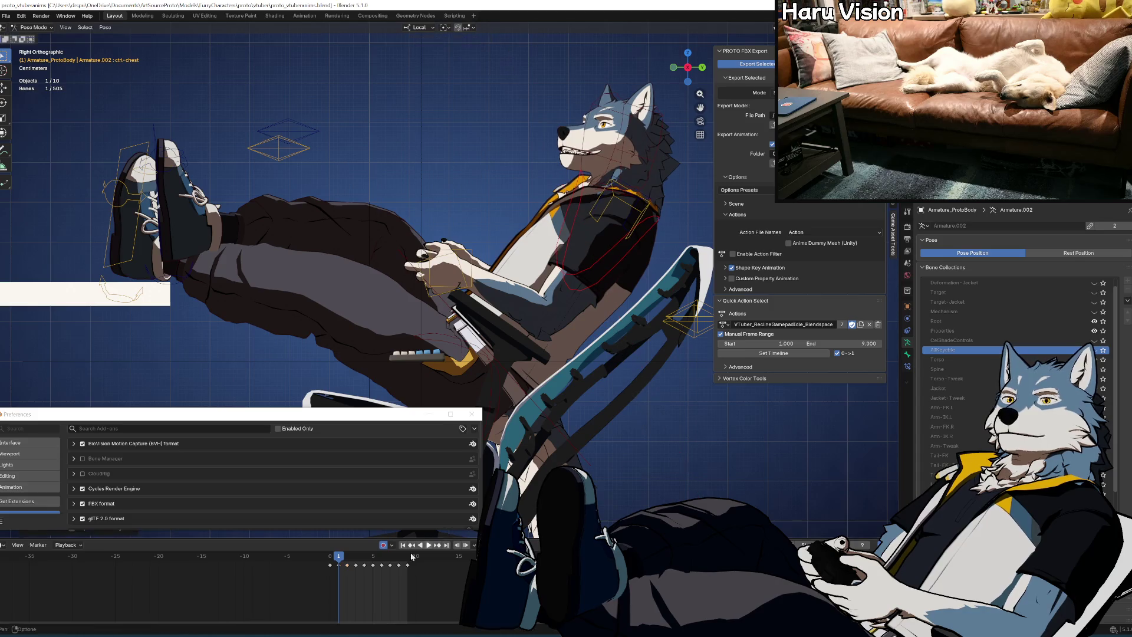
pyautogui.click(348, 559)
pyautogui.press('Right')
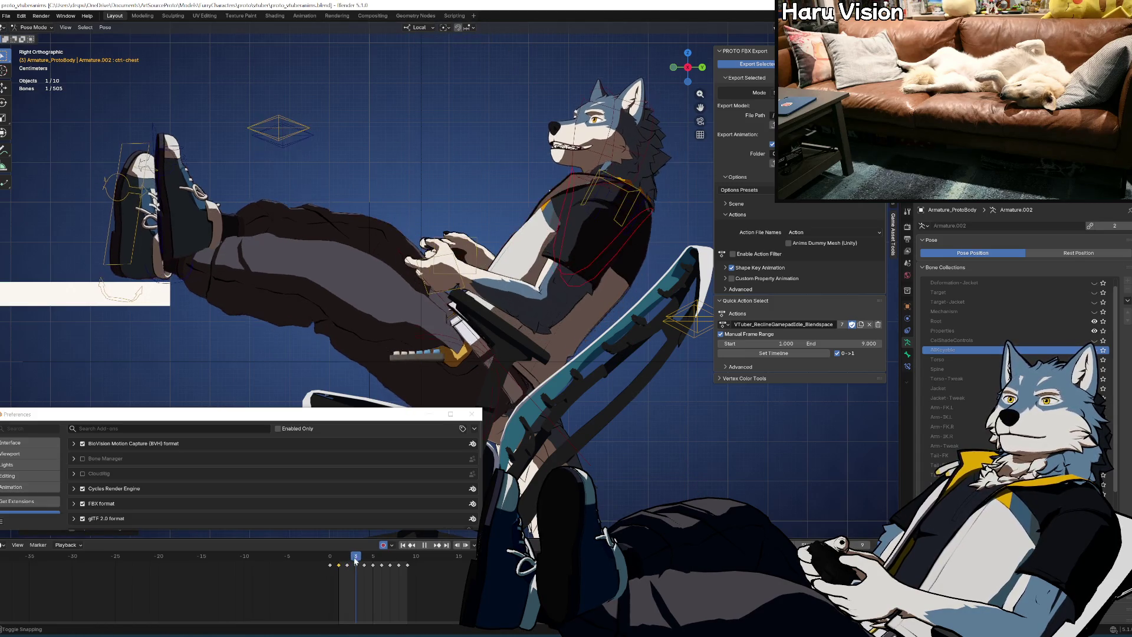
pyautogui.press('r')
pyautogui.press('x')
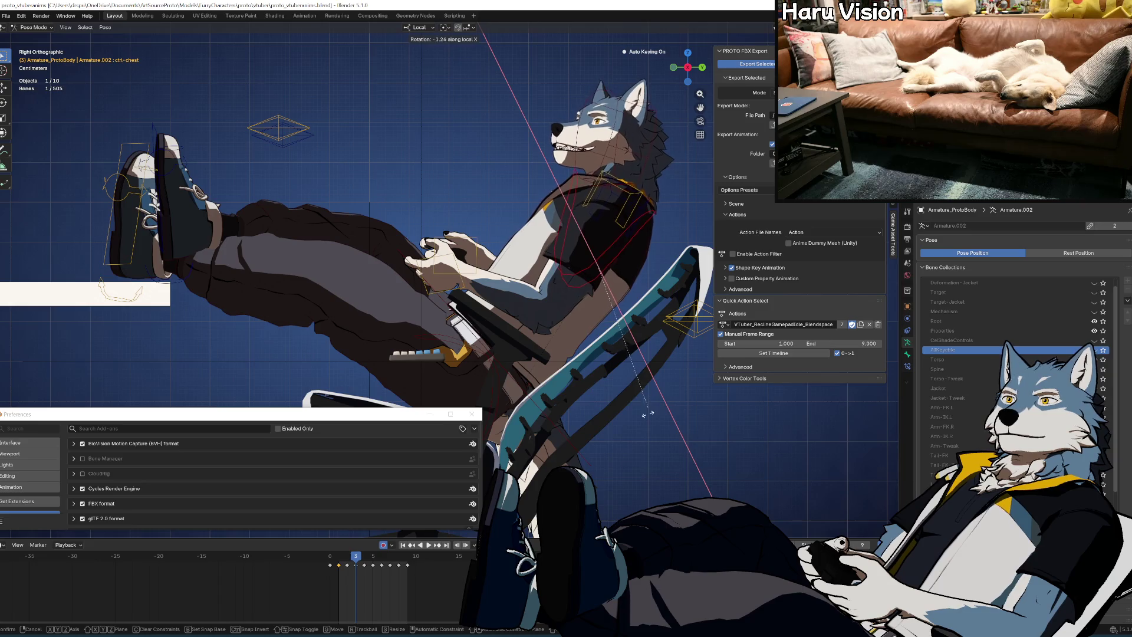
pyautogui.click(646, 424)
pyautogui.press('space')
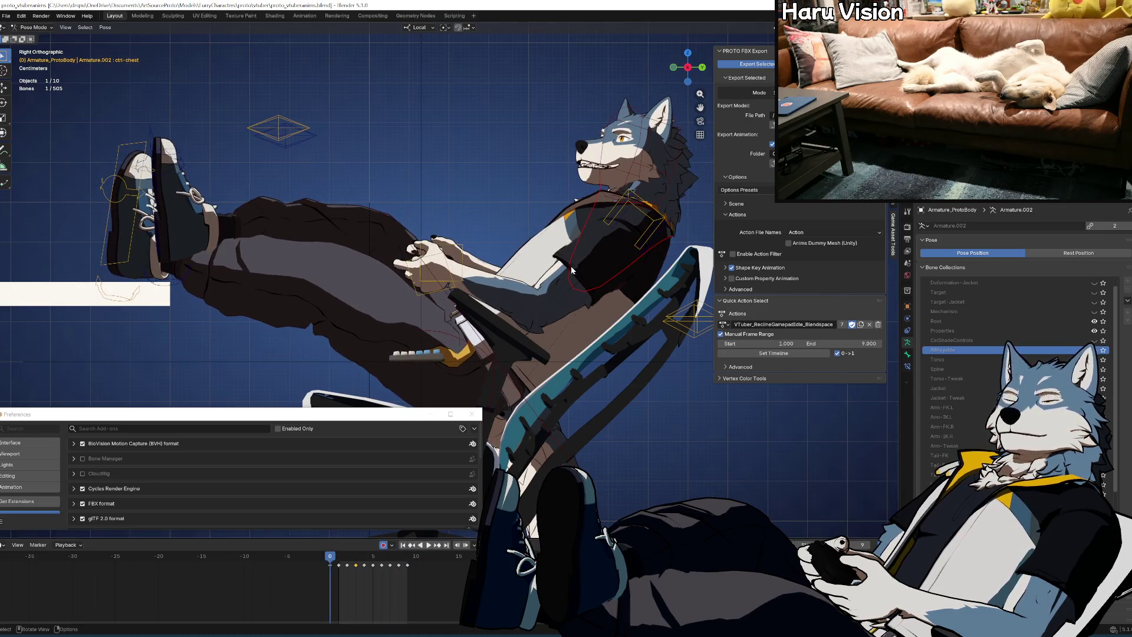
pyautogui.moveTo(571, 266); pyautogui.dragTo(563, 264)
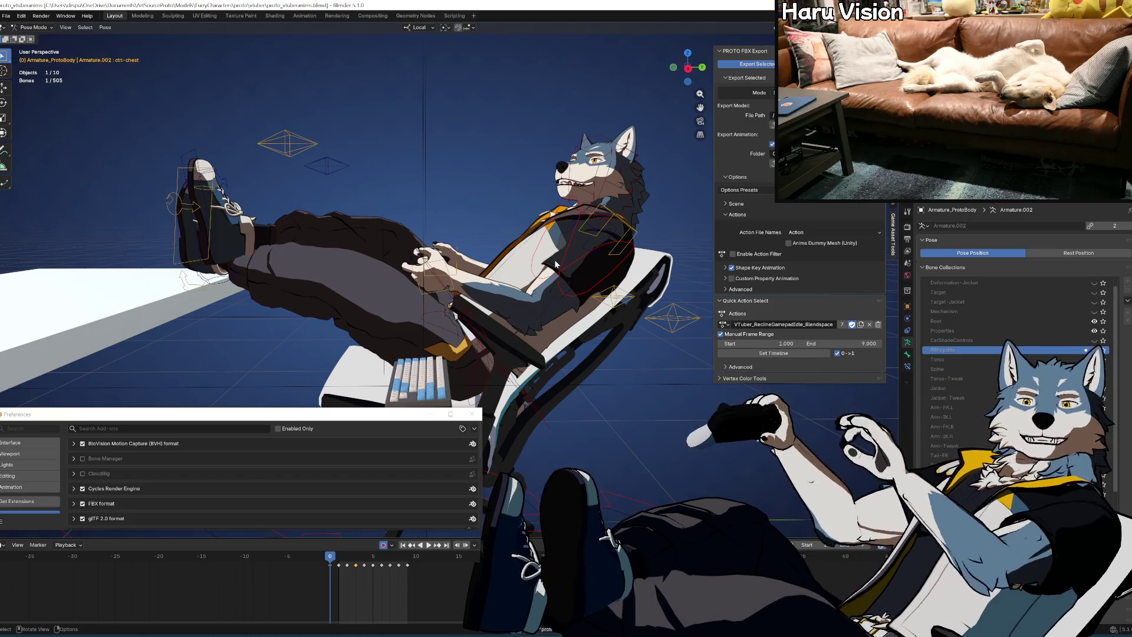
pyautogui.moveTo(472, 283); pyautogui.dragTo(497, 242)
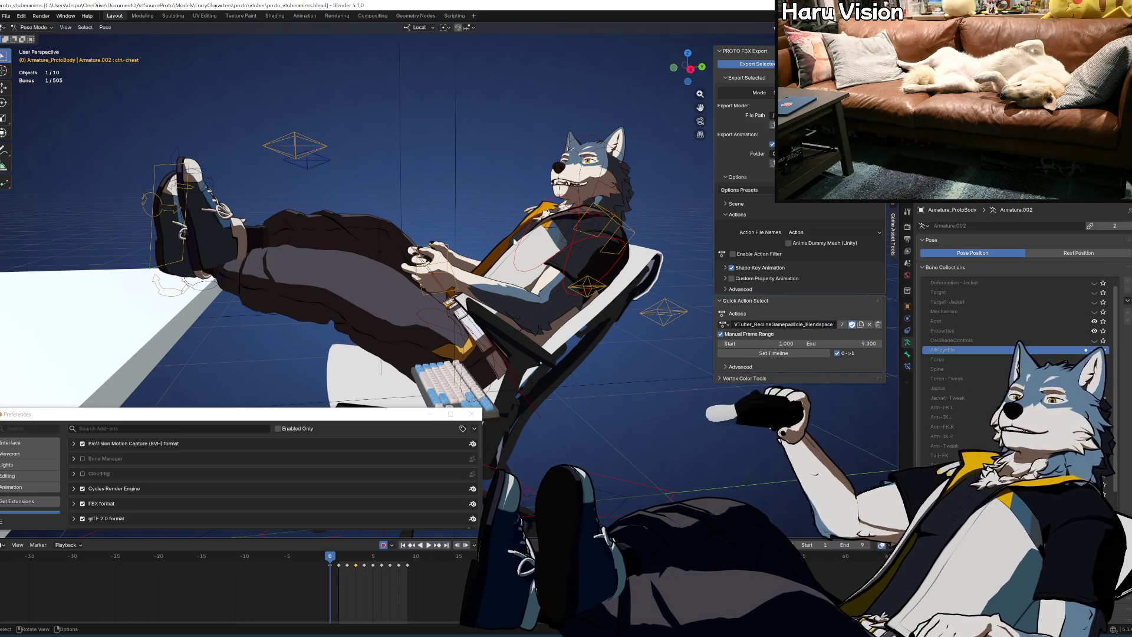
pyautogui.press('space')
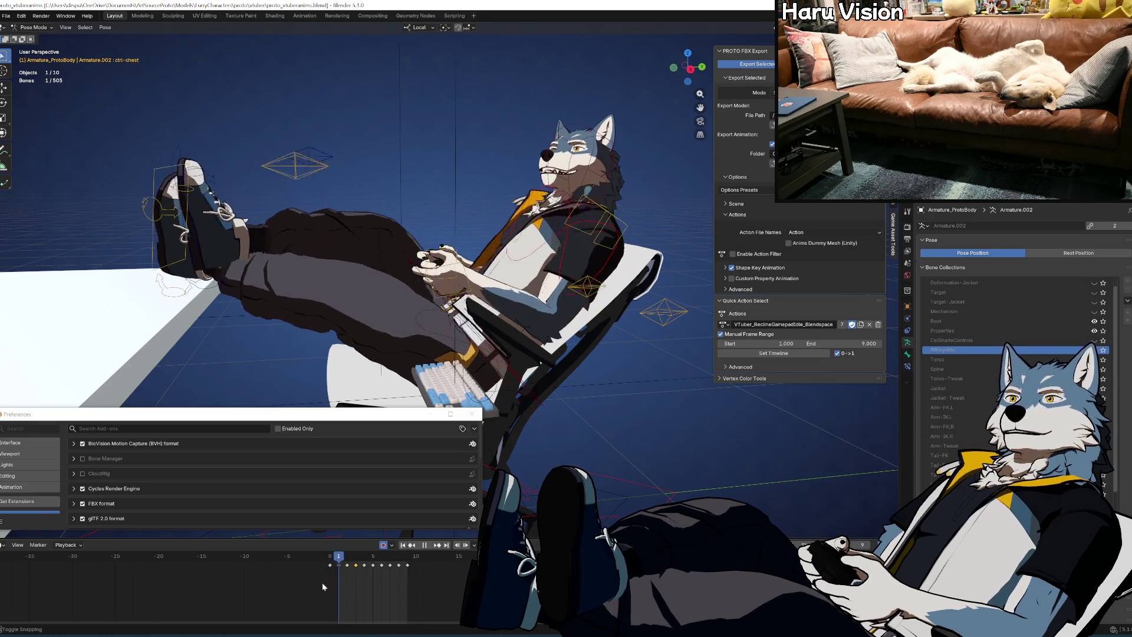
pyautogui.press('Escape')
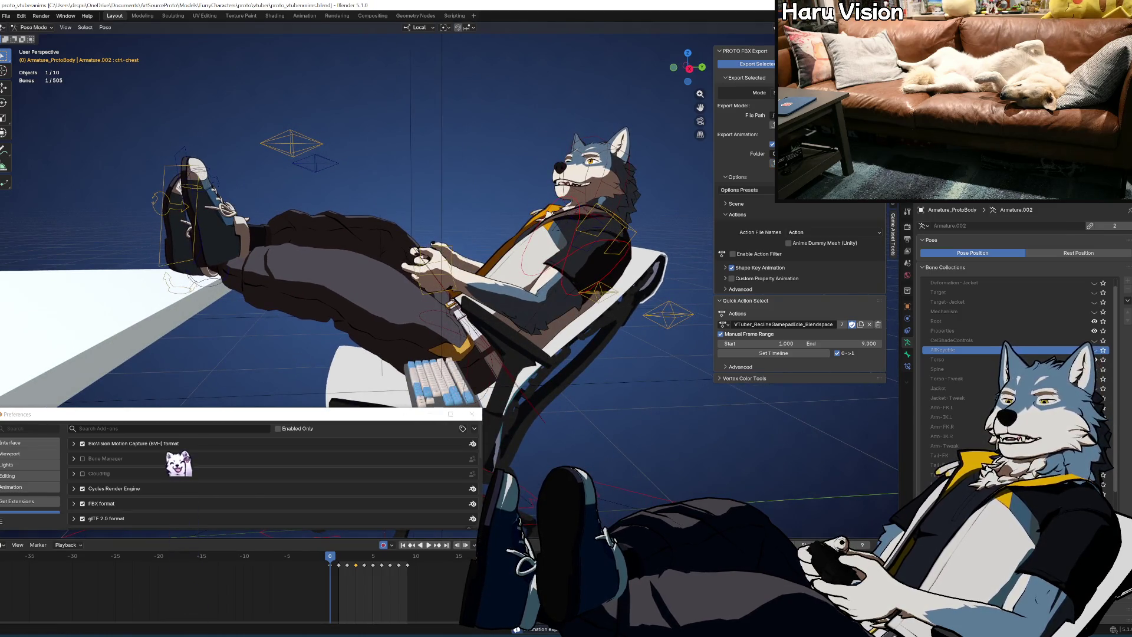
pyautogui.hotkey('alt', 'Tab')
# Select recline gamepad Blendspace_001 through _009 in the Content Browser and reimport them
pyautogui.click(122, 79)
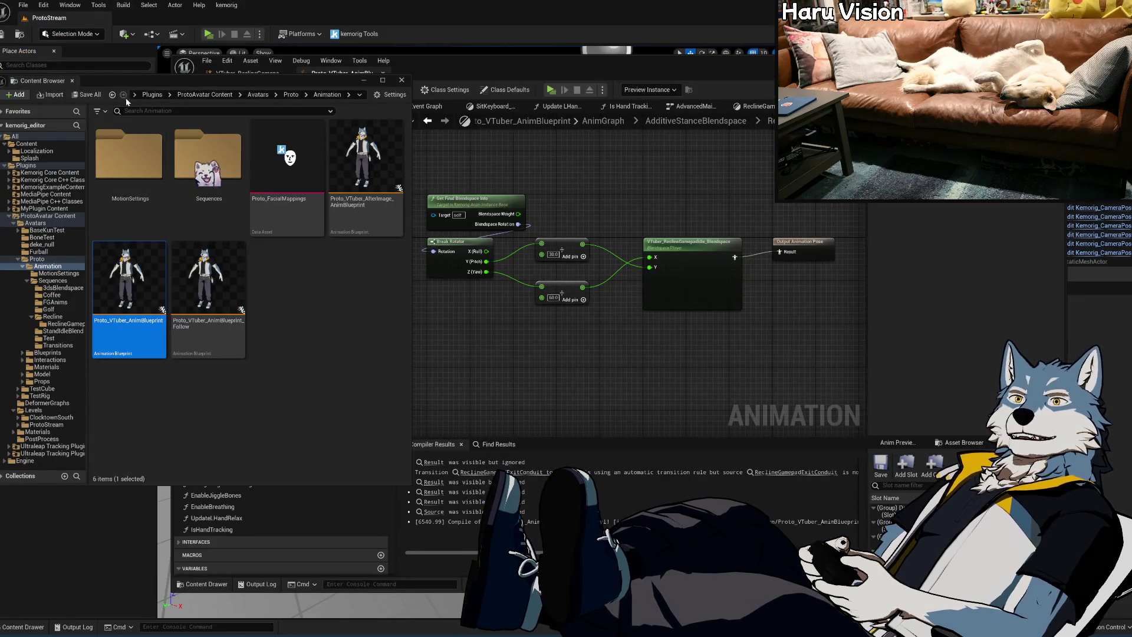
pyautogui.click(65, 324)
pyautogui.click(244, 171)
pyautogui.hotkey('shift', 'End')
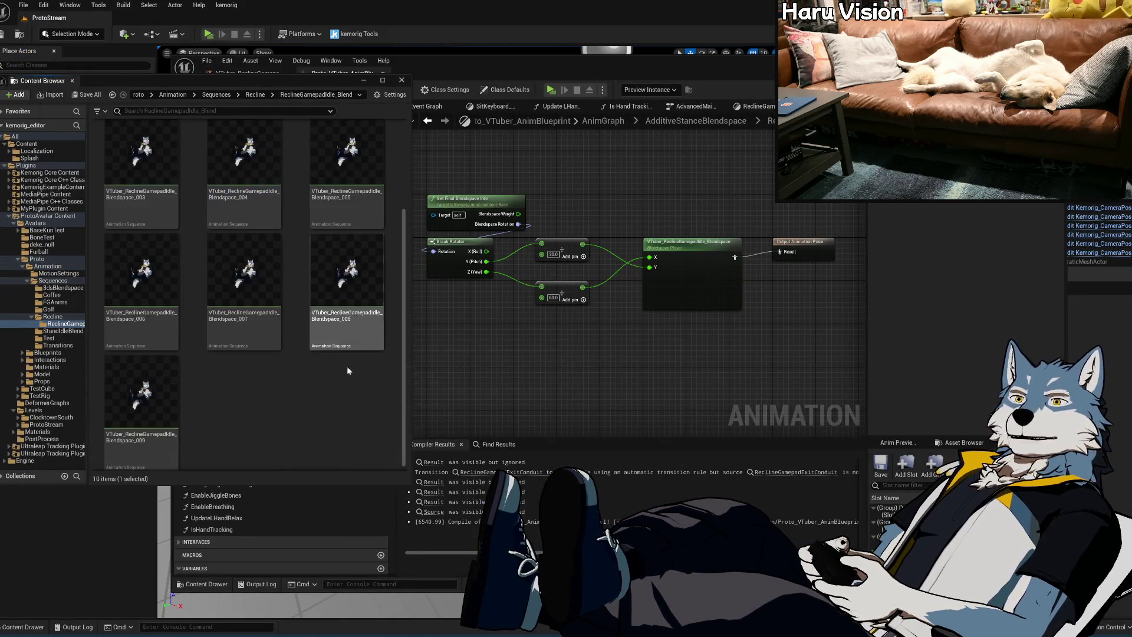
pyautogui.scroll(2, 344, 402)
pyautogui.rightClick(264, 238)
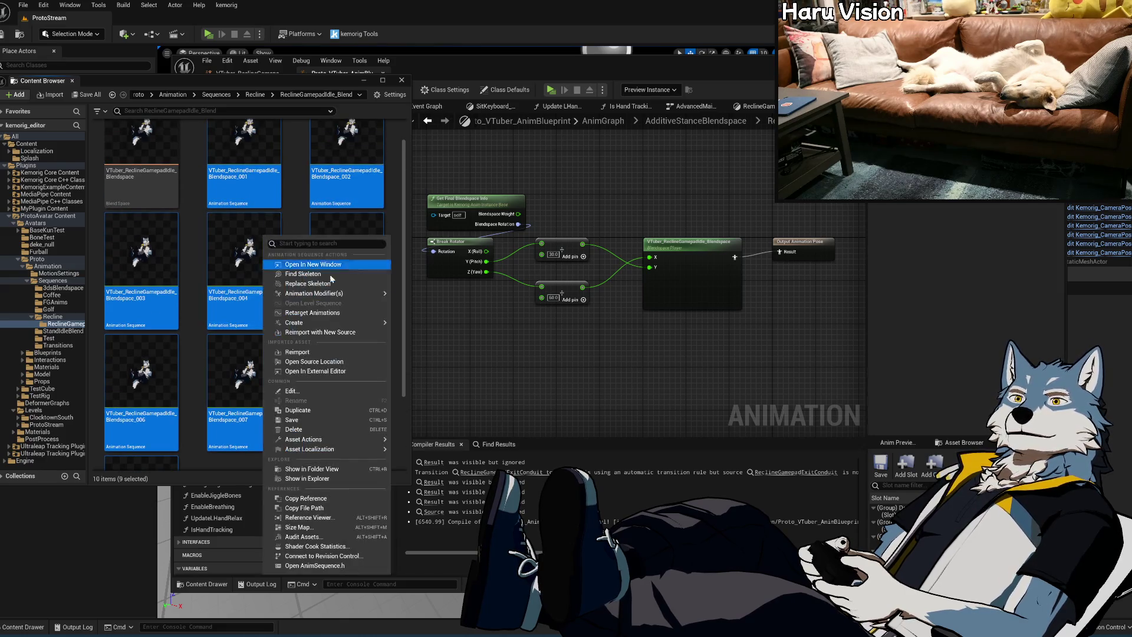
pyautogui.click(332, 350)
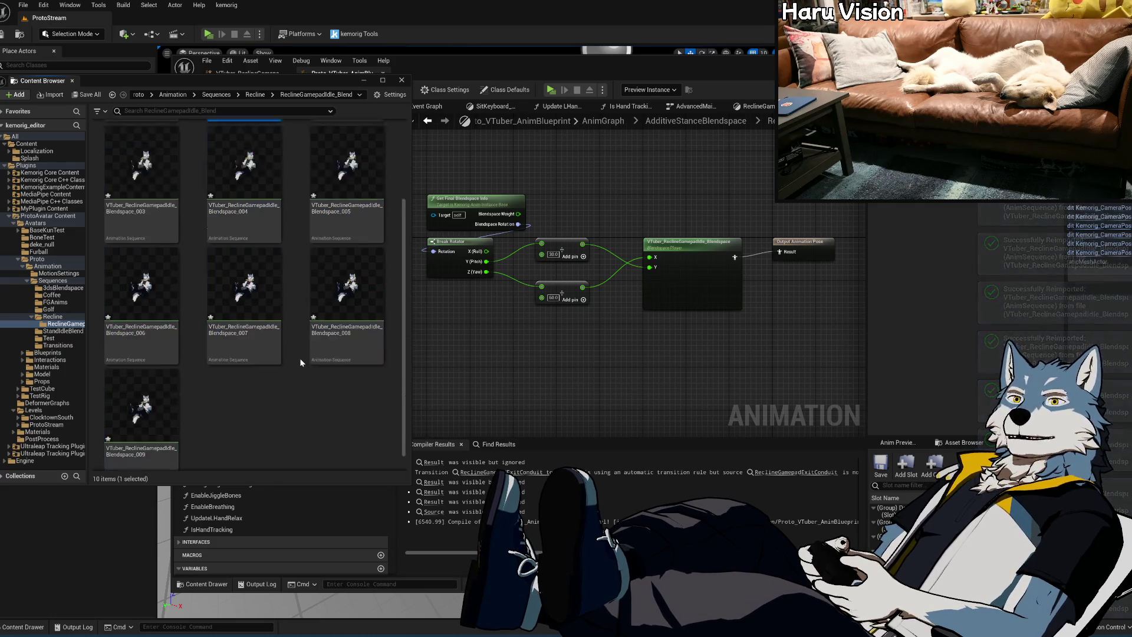
# Save all modified assets and launch the avatar Play preview
pyautogui.scroll(-2, 300, 359)
pyautogui.hotkey('ctrl', 's')
pyautogui.scroll(3, 288, 369)
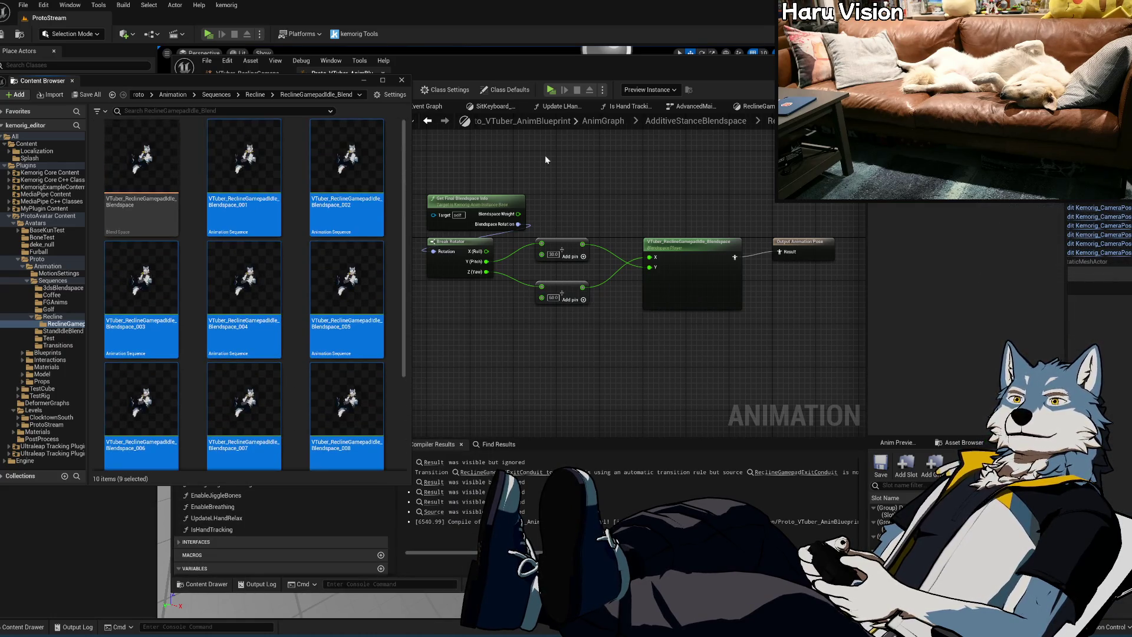
pyautogui.click(550, 90)
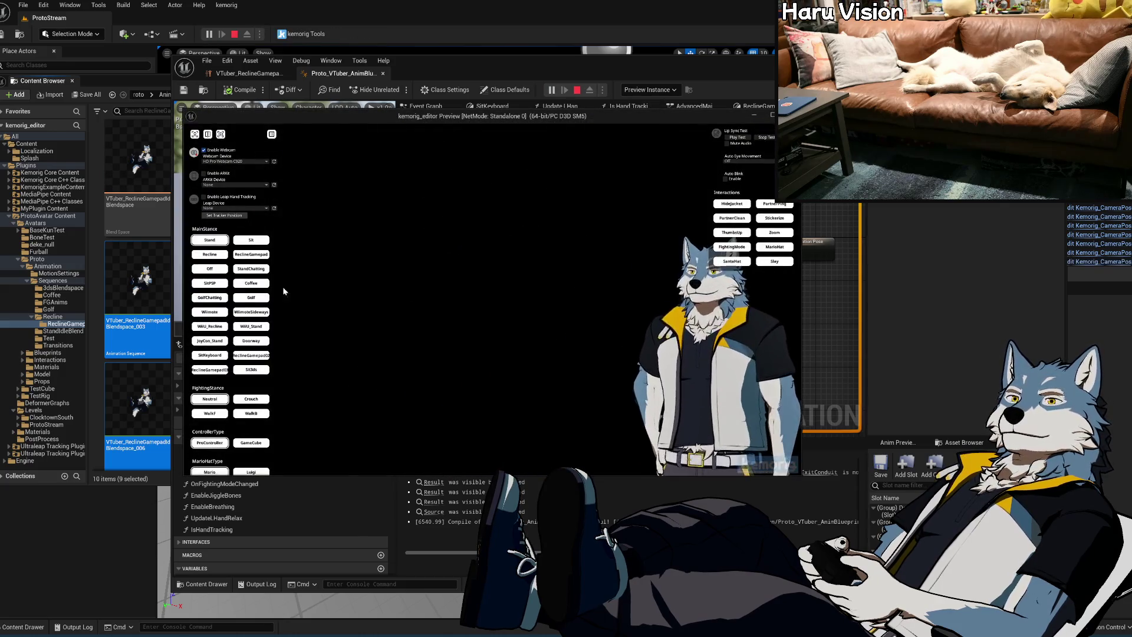
# Switch the avatar to the RecloneGamepad stance, then stop the preview and open the ReclineGamepad blend space
pyautogui.click(255, 256)
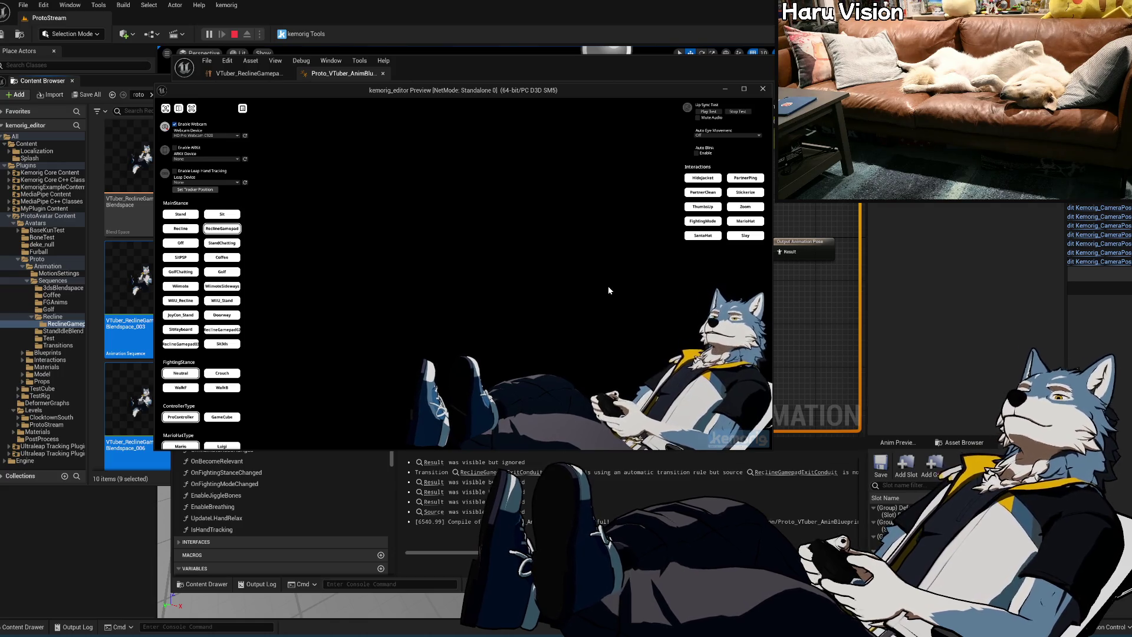
pyautogui.press('Escape')
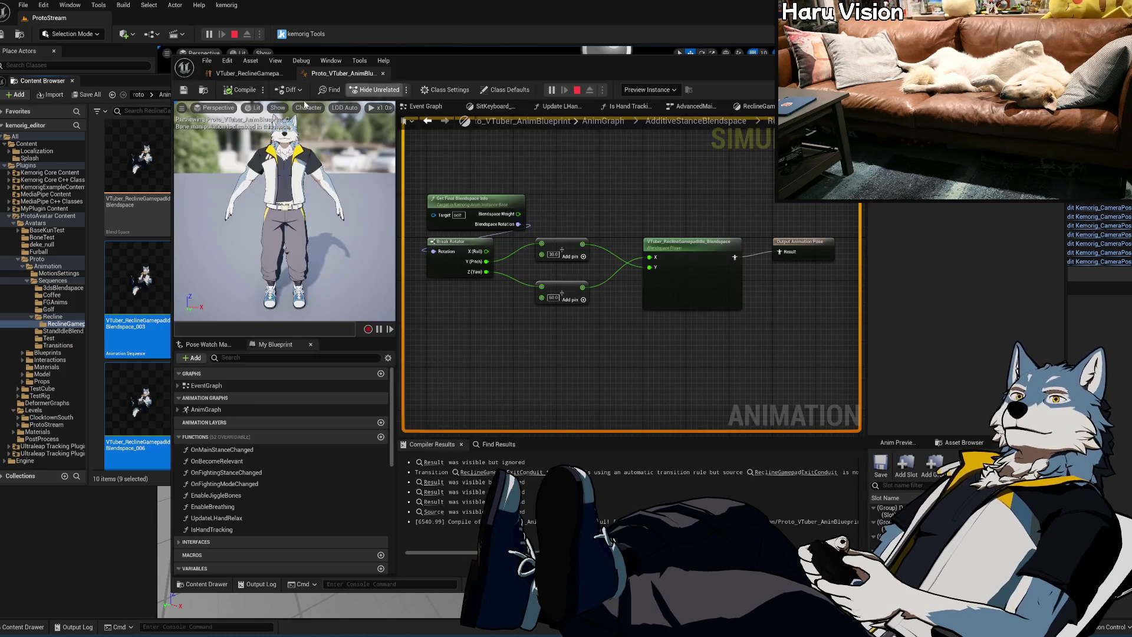
pyautogui.click(270, 280)
pyautogui.doubleClick(189, 204)
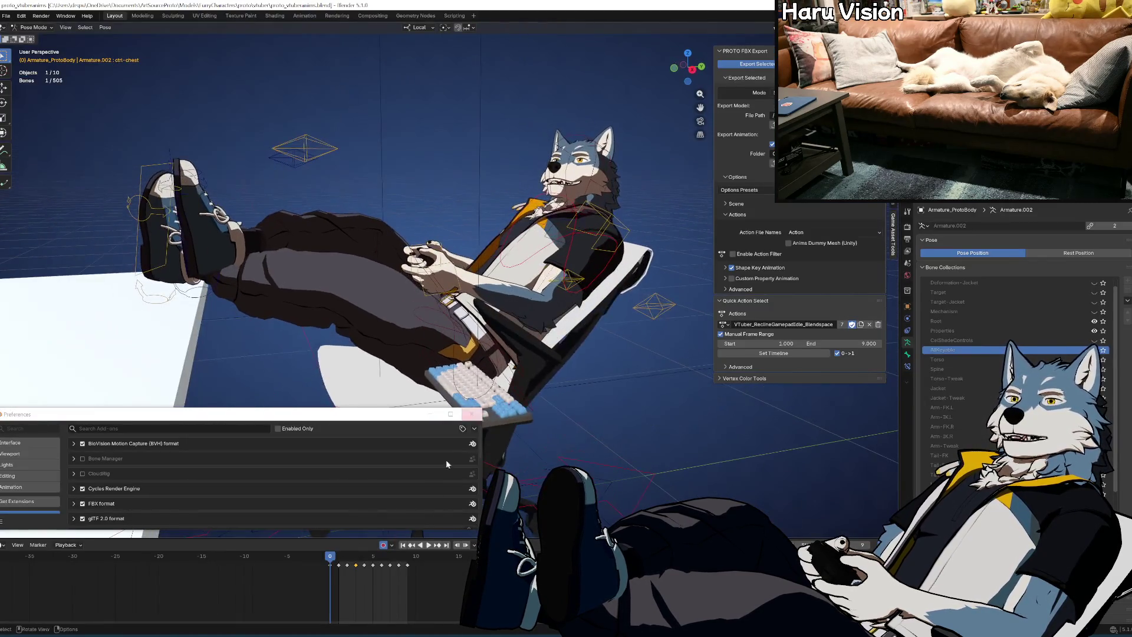
# Play the reclining gamepad action, jump to the frame 2 key pose, and view it from above and at an angle
pyautogui.press('space')
pyautogui.click(329, 560)
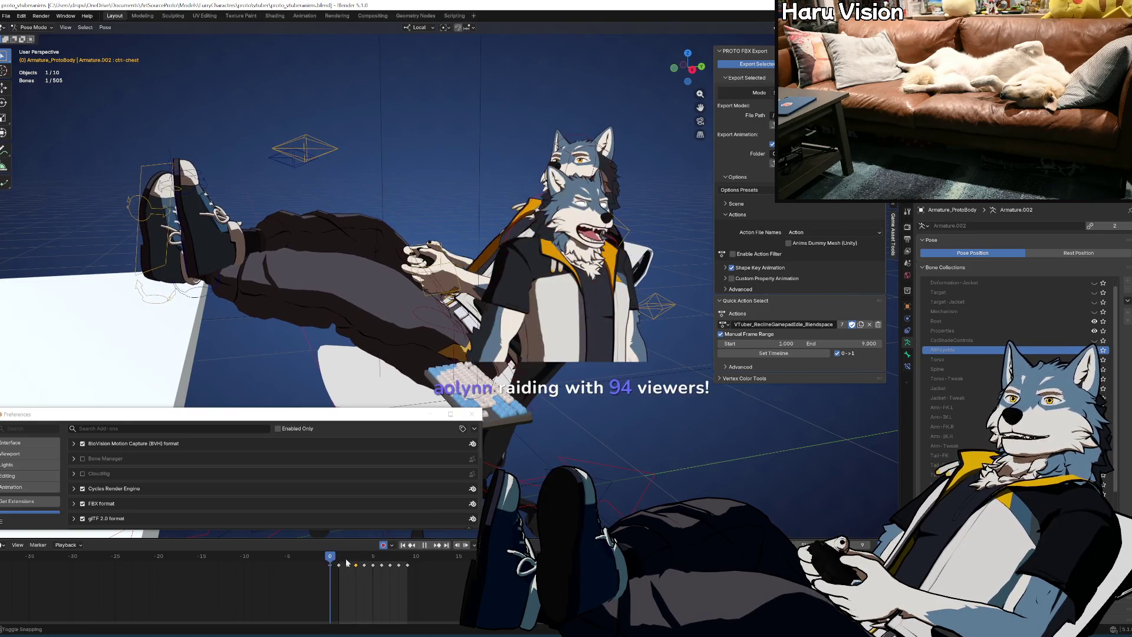
pyautogui.click(349, 562)
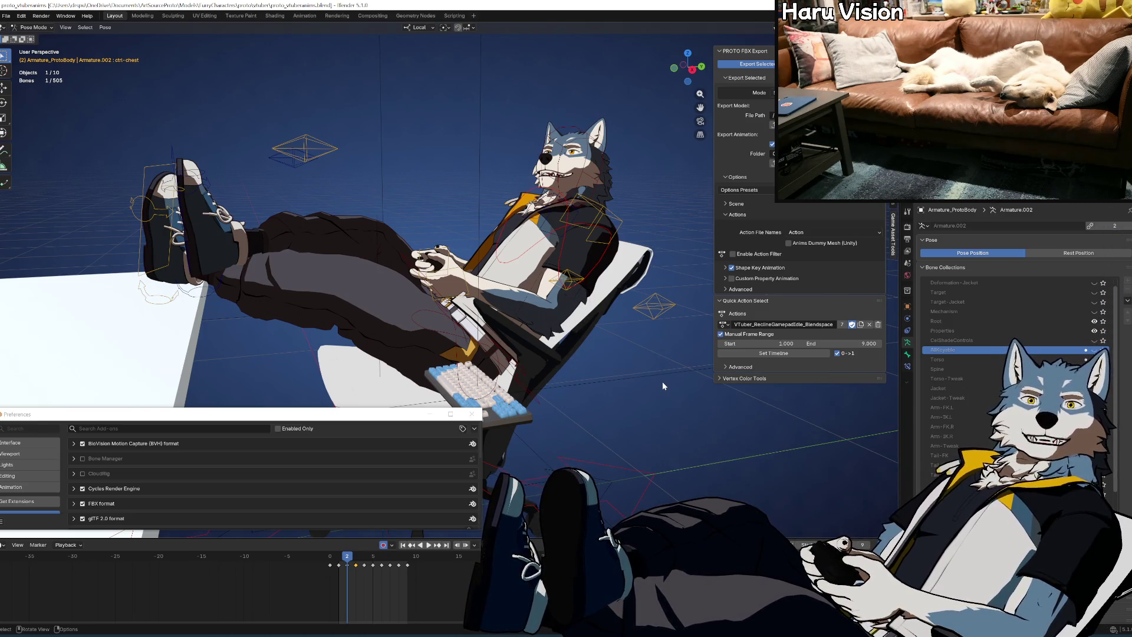
pyautogui.press('KP_7')
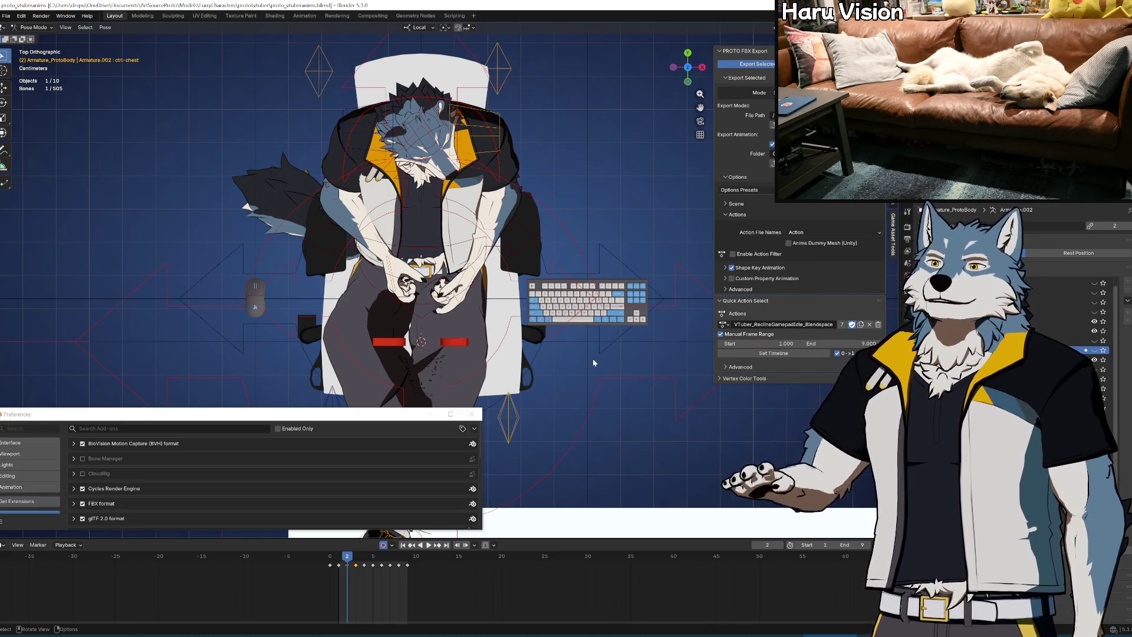
pyautogui.moveTo(593, 362); pyautogui.dragTo(551, 314)
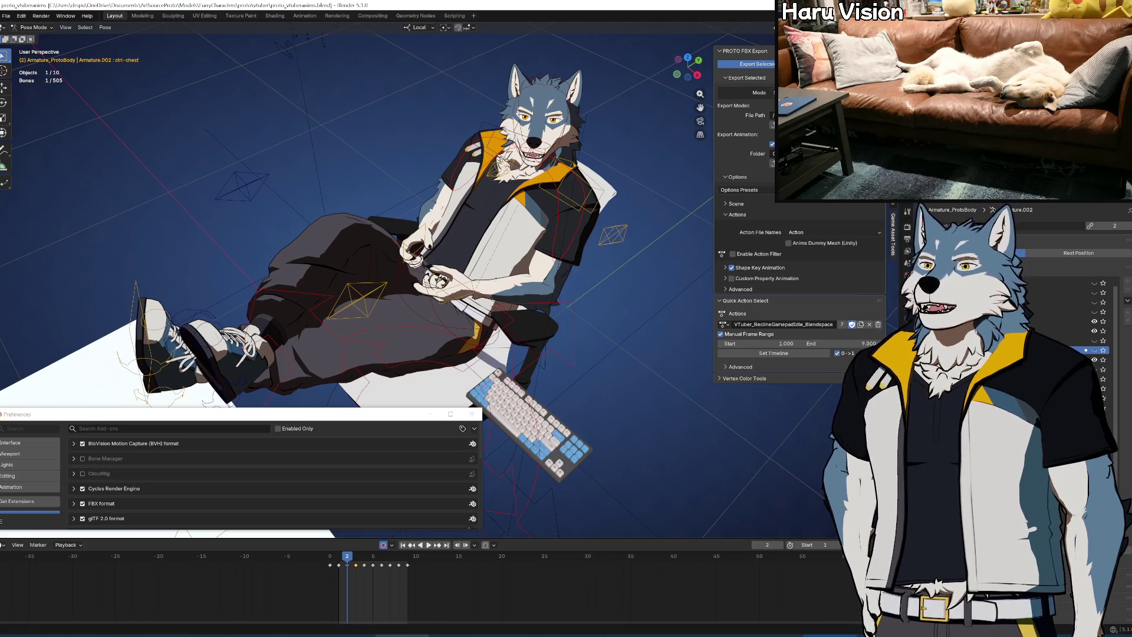
# Review Kemorig's System Options webcam settings, then bring up the VTuber_ReclineGamepadIdle blend space editor
pyautogui.hotkey('alt', 'Tab')
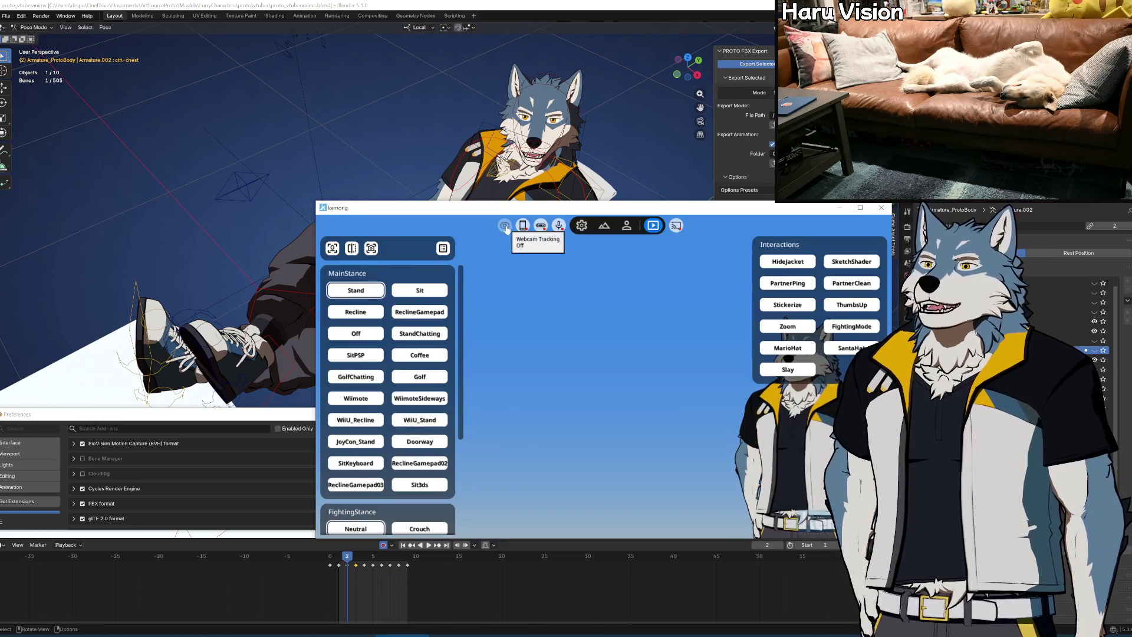
pyautogui.click(581, 225)
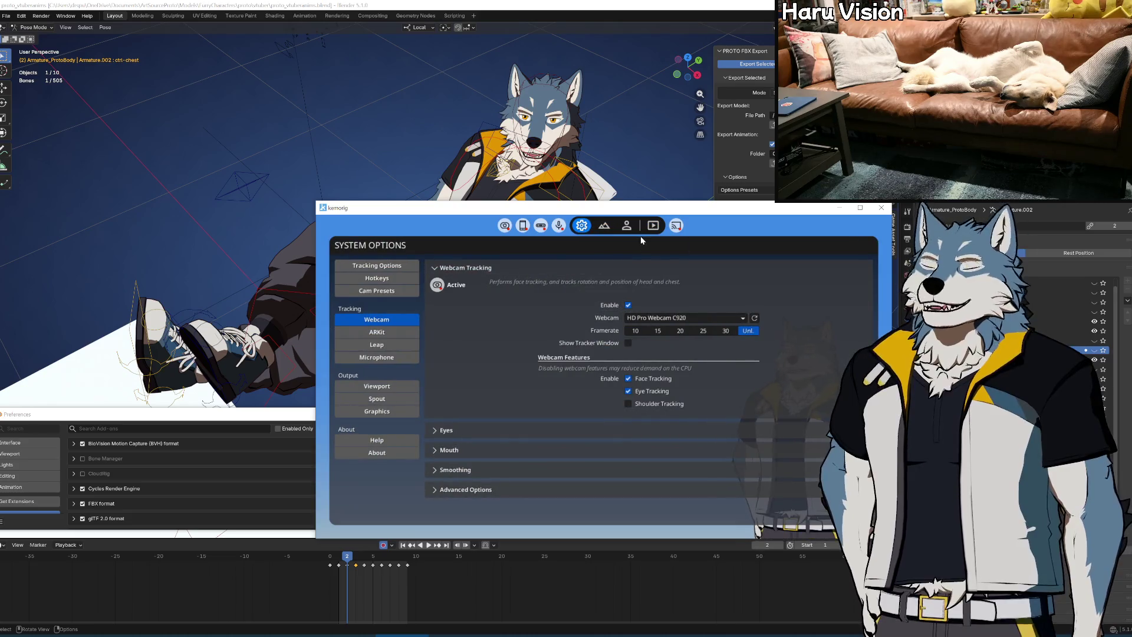
pyautogui.click(597, 3)
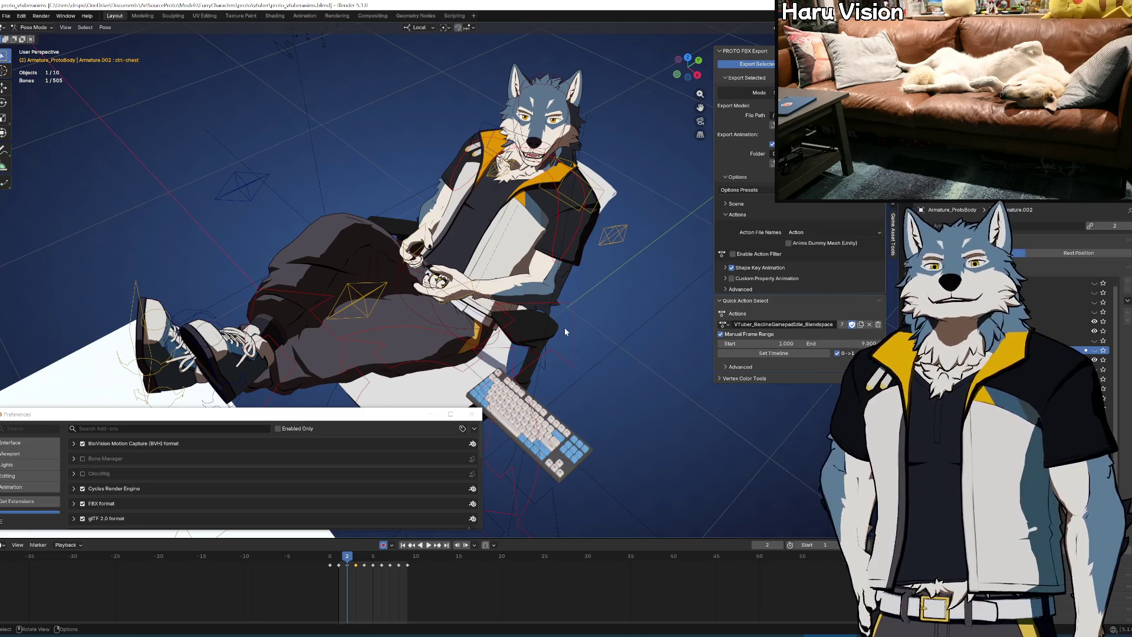
pyautogui.click(616, 624)
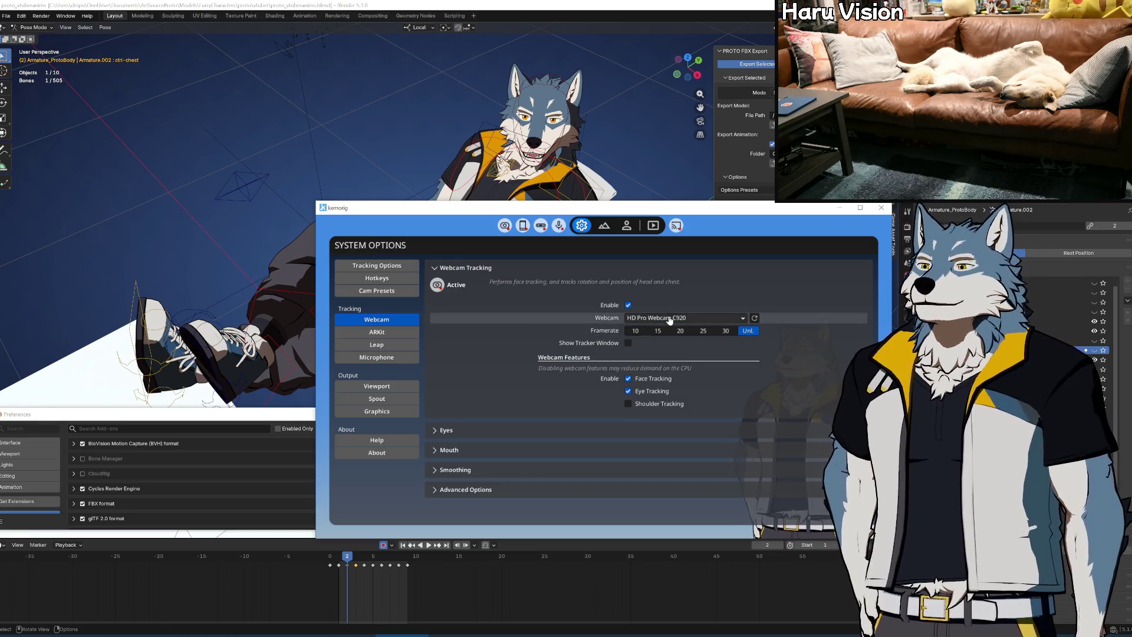
pyautogui.click(667, 635)
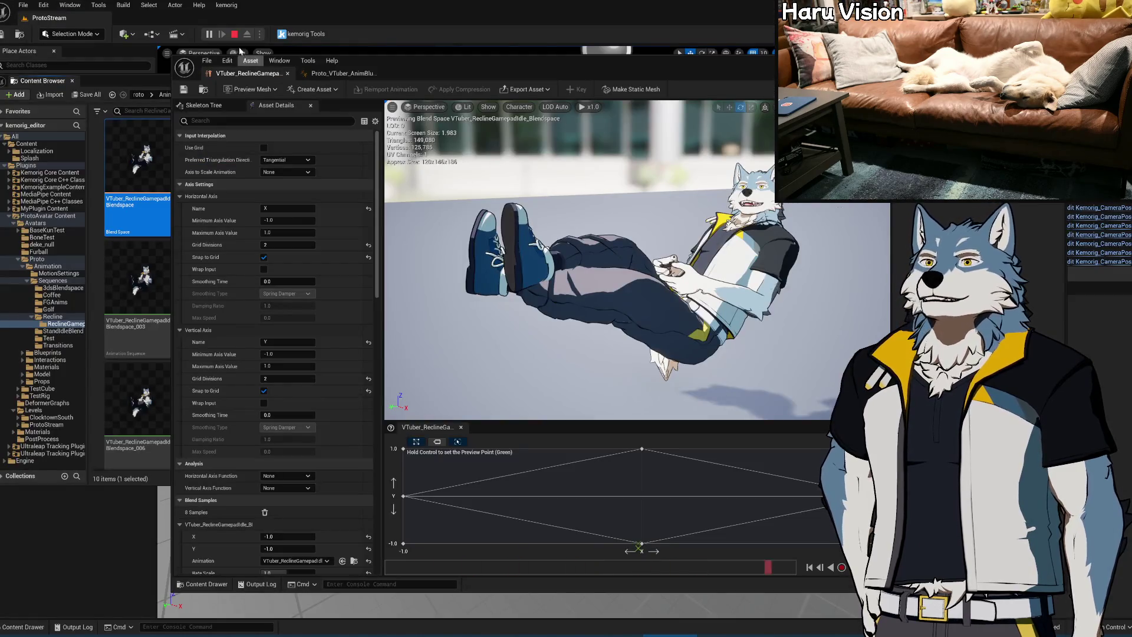
# End the play-in-editor session and show Kemorig's webcam tracking options over the editor
pyautogui.click(235, 35)
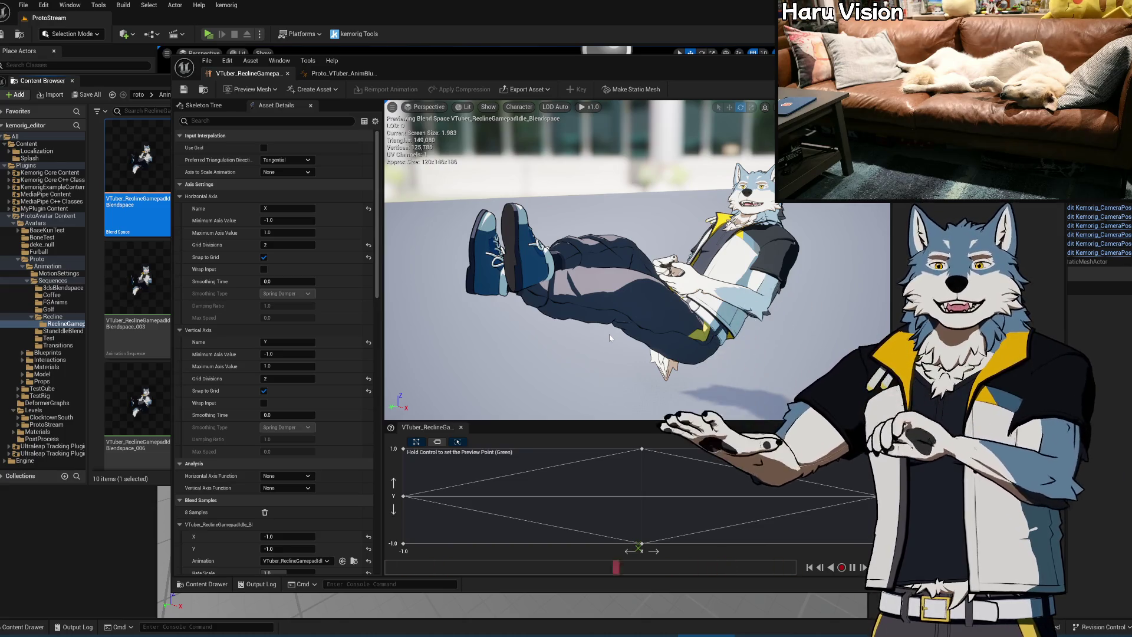
pyautogui.click(446, 632)
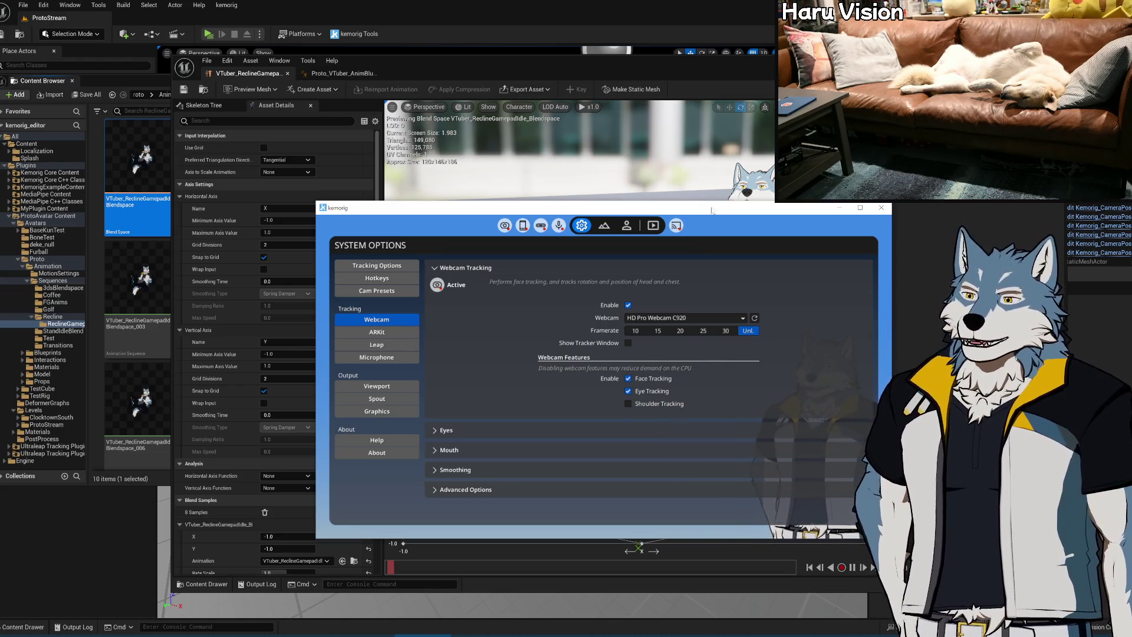
# Move the Kemorig options window up and to the left
pyautogui.moveTo(712, 211)
pyautogui.mouseDown()
pyautogui.moveTo(742, 438)
pyautogui.moveTo(737, 330)
pyautogui.moveTo(661, 186)
pyautogui.moveTo(626, 174)
pyautogui.mouseUp()
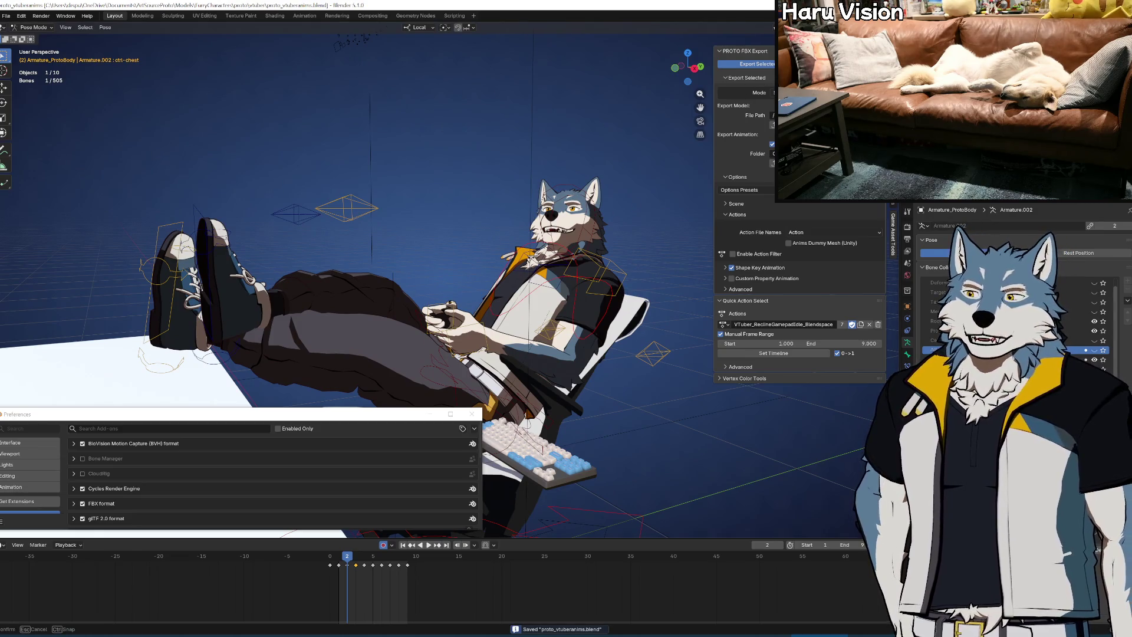
# Widen Blender's properties area beside the viewport and switch back to the Unreal editor
pyautogui.moveTo(900, 230); pyautogui.dragTo(778, 230)
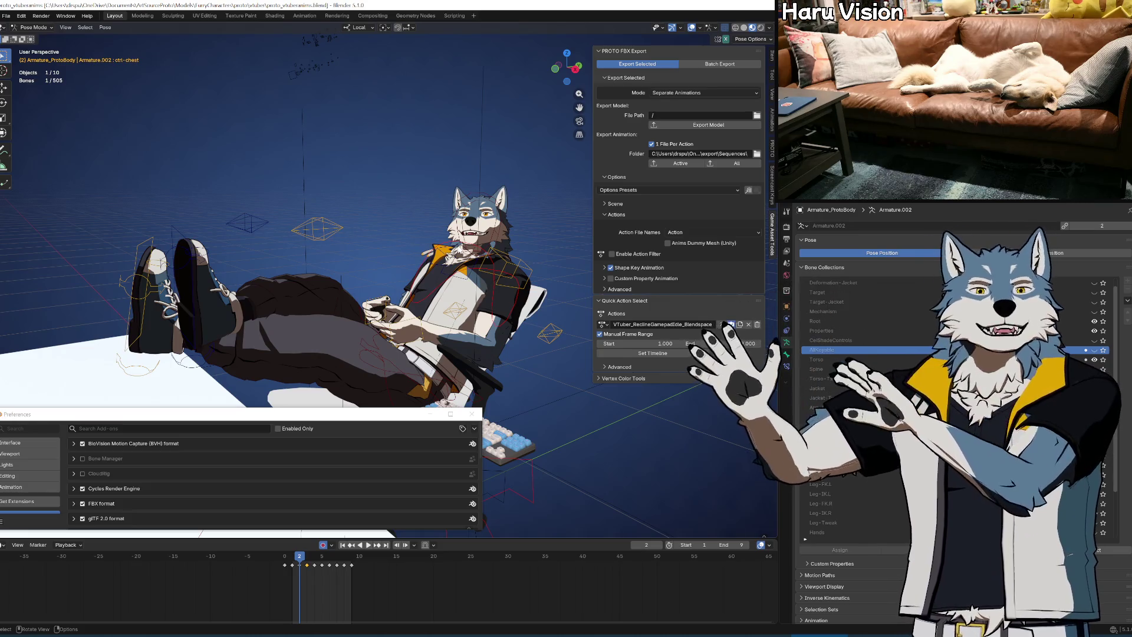
pyautogui.hotkey('alt', 'Tab')
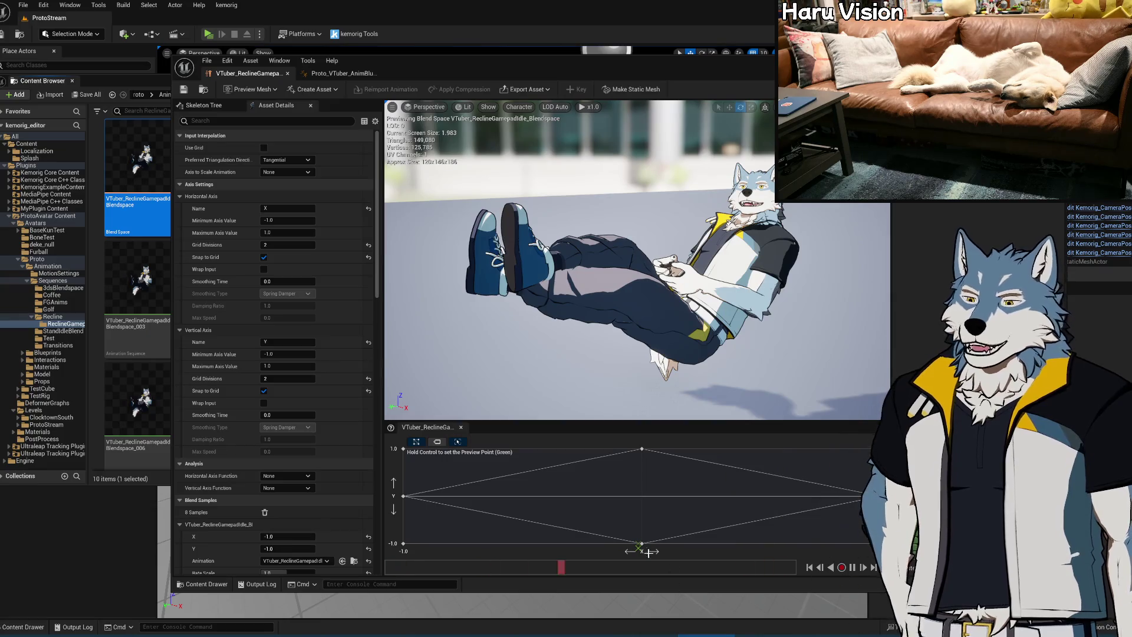
# Shift the blend space editor left and preview wolf poses at the grid's corners, centre, top and left side
pyautogui.moveTo(634, 73); pyautogui.dragTo(487, 63)
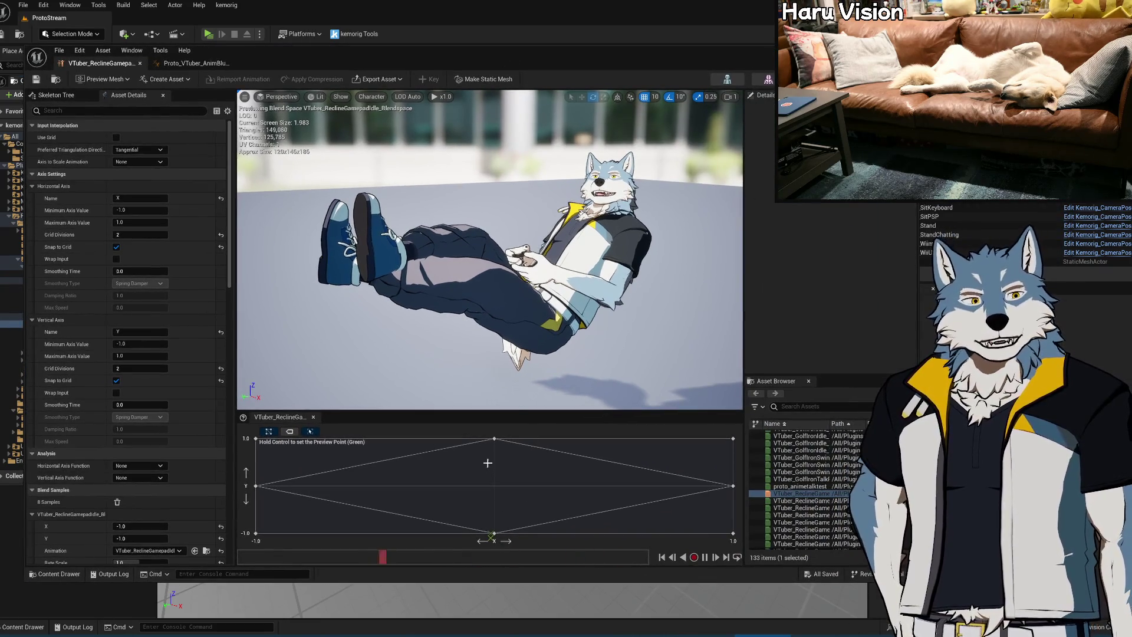
pyautogui.press('ctrl')
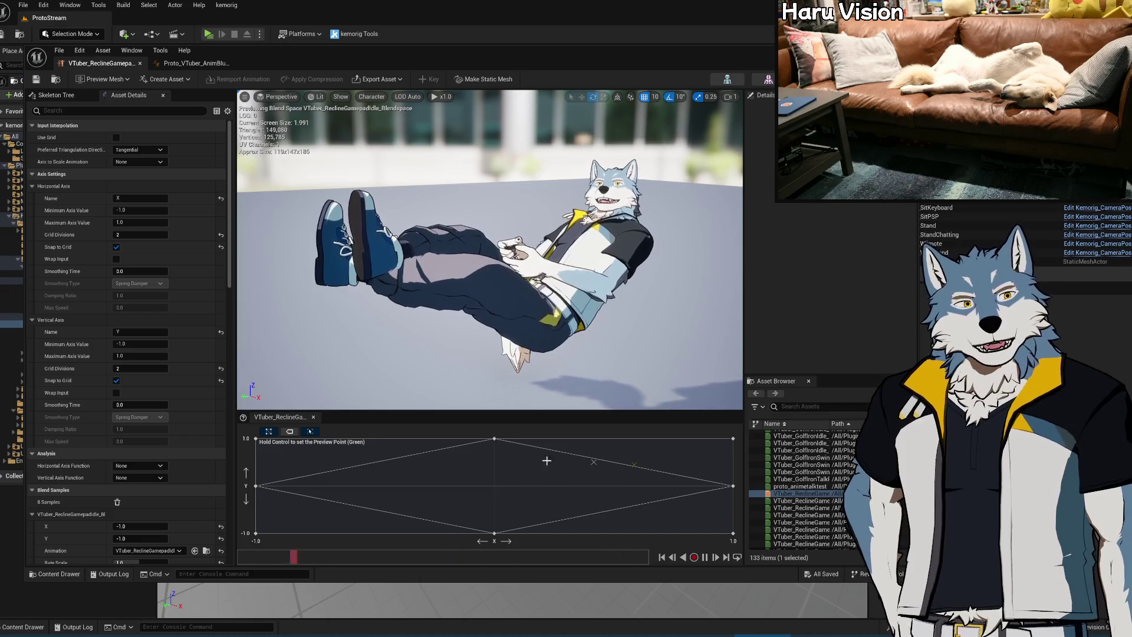
pyautogui.press('ctrl')
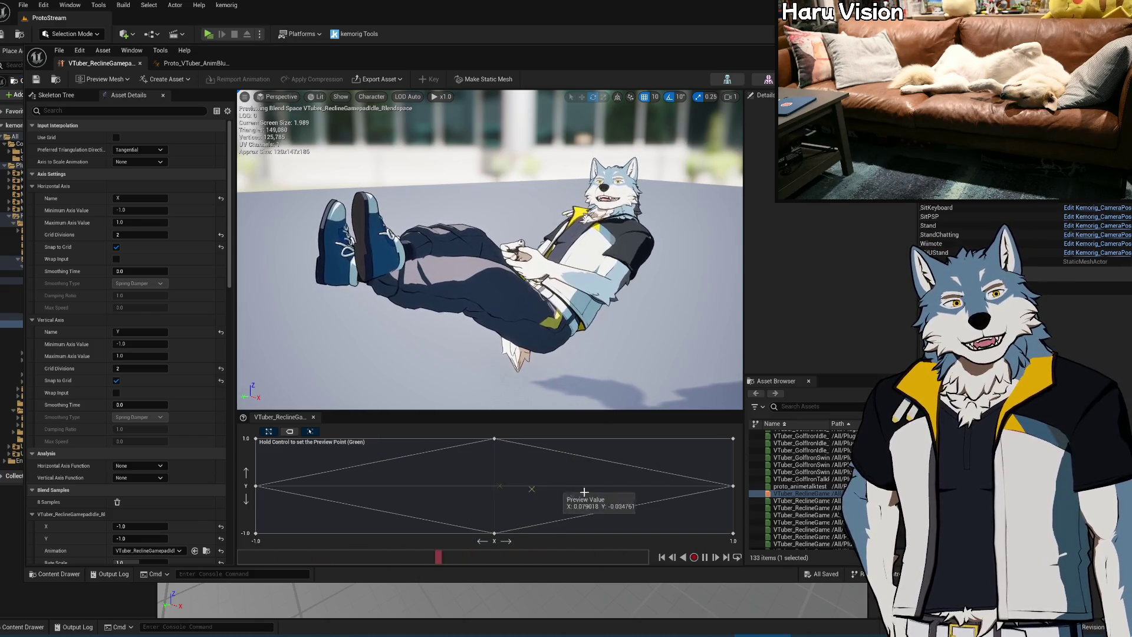
pyautogui.press('ctrl')
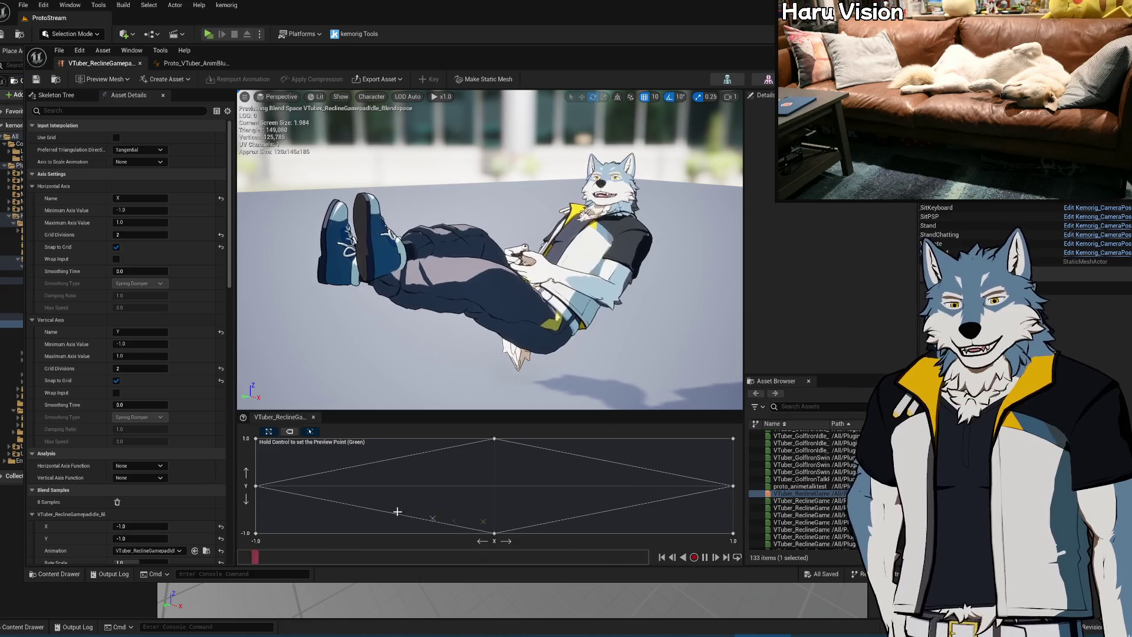
pyautogui.press('ctrl')
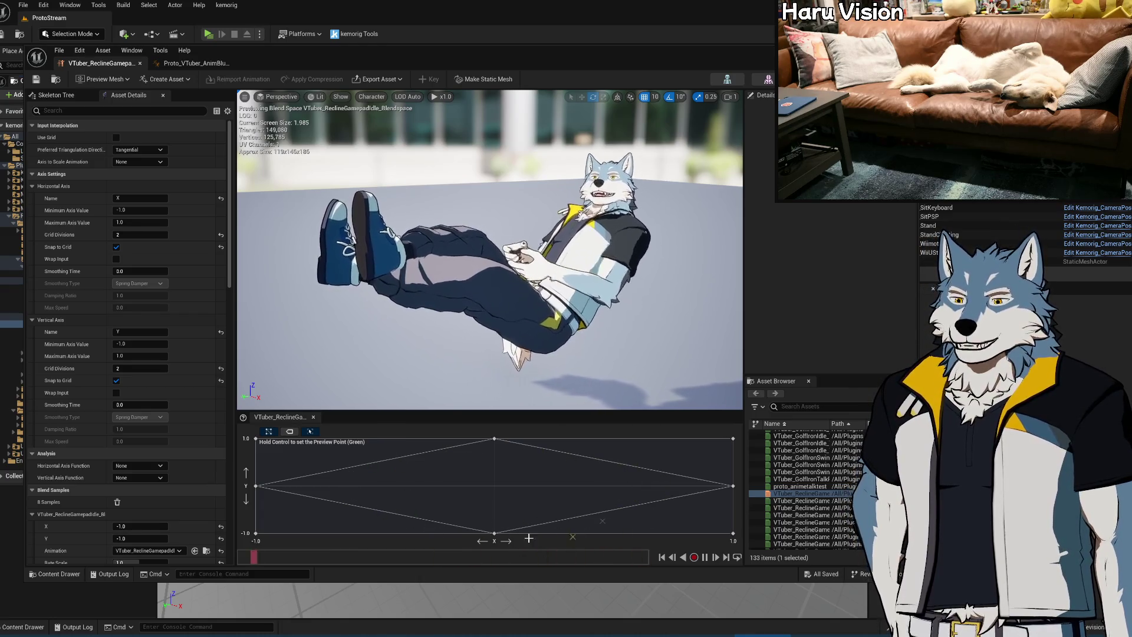
pyautogui.press('ctrl')
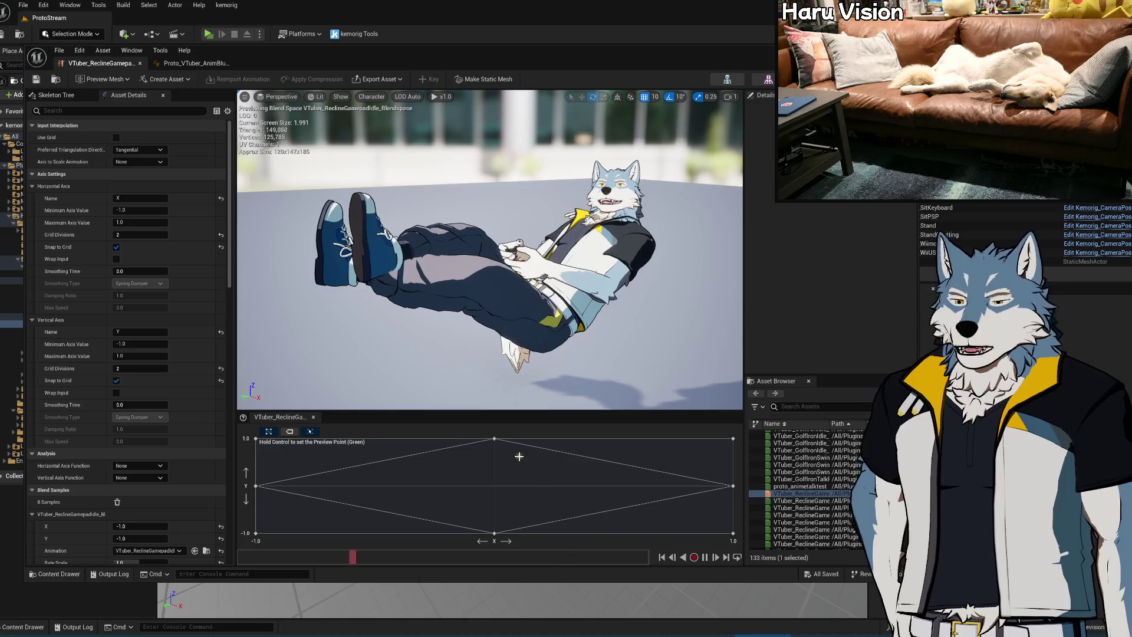
pyautogui.moveTo(519, 456)
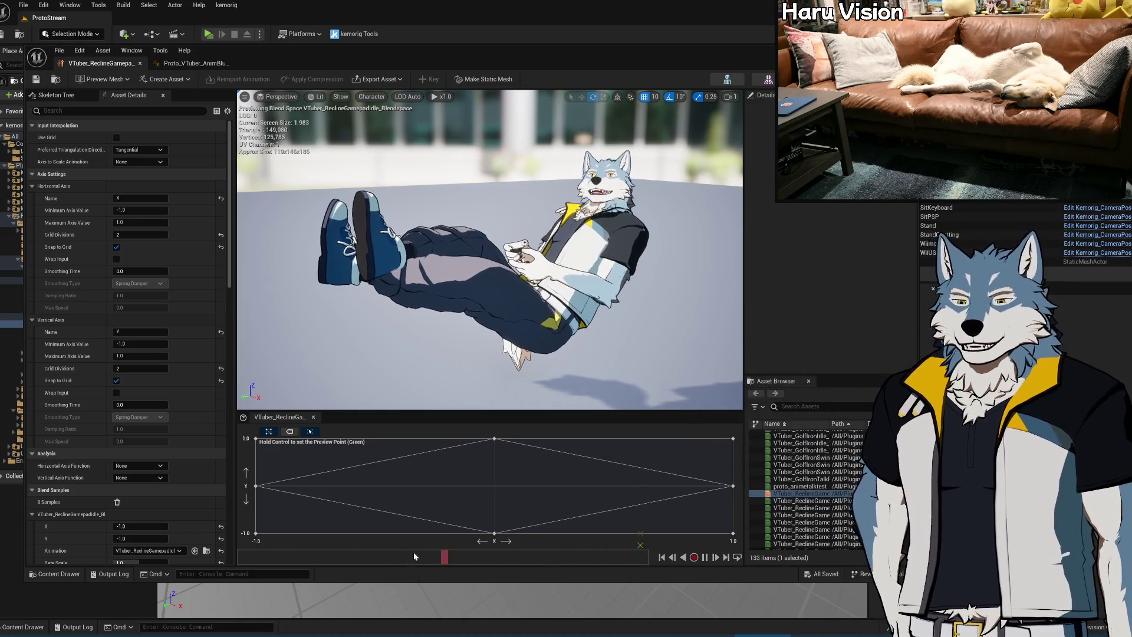
pyautogui.press('ctrl')
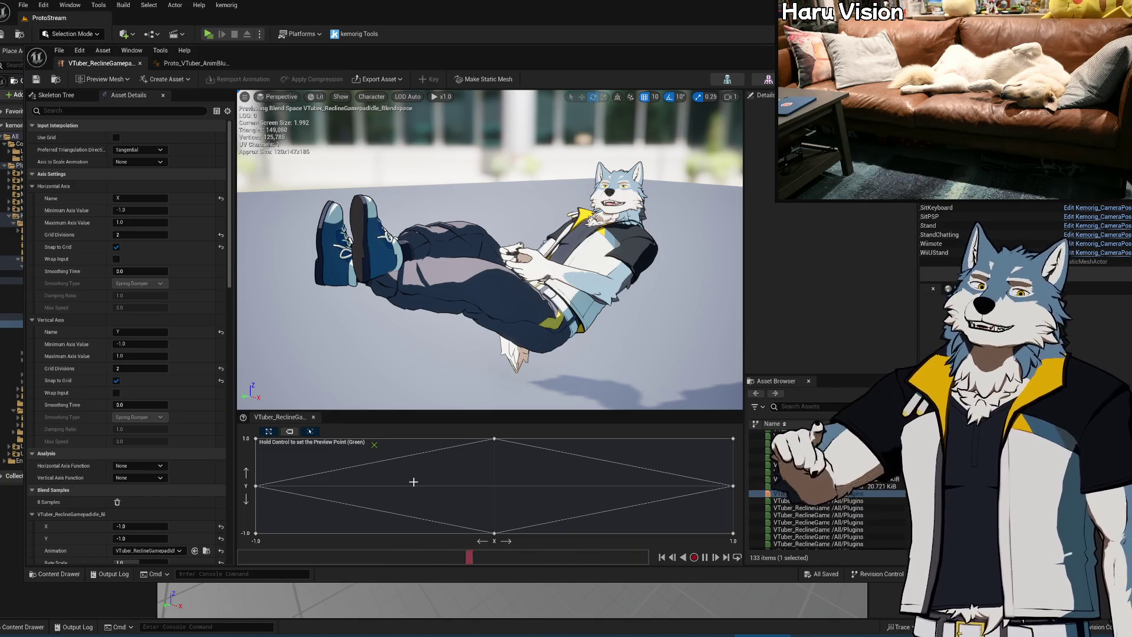
pyautogui.press('ctrl')
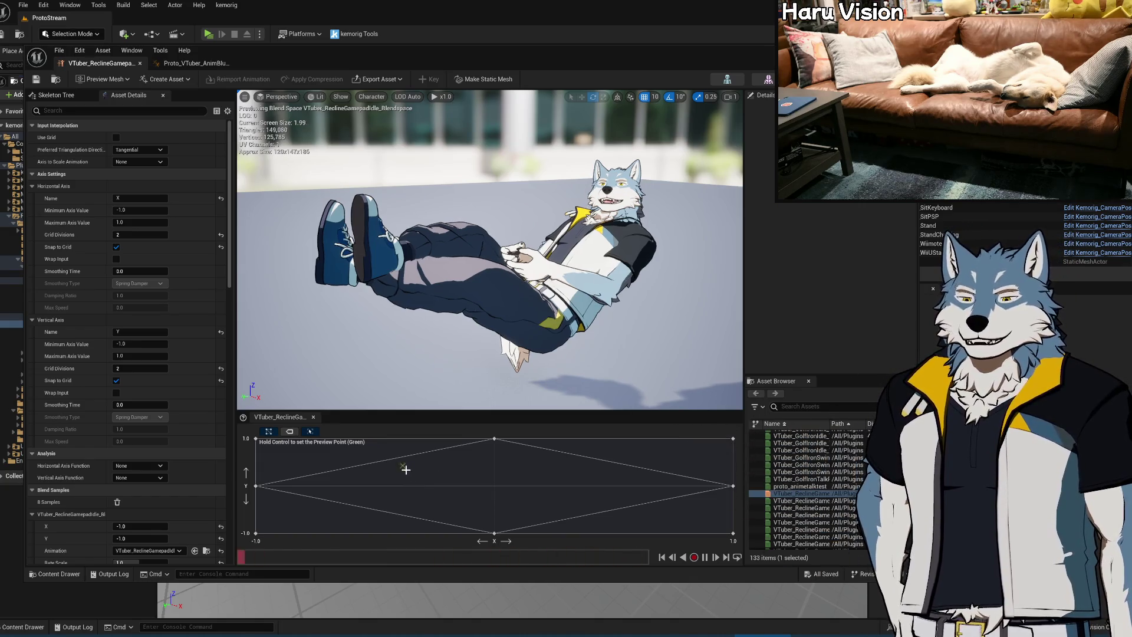